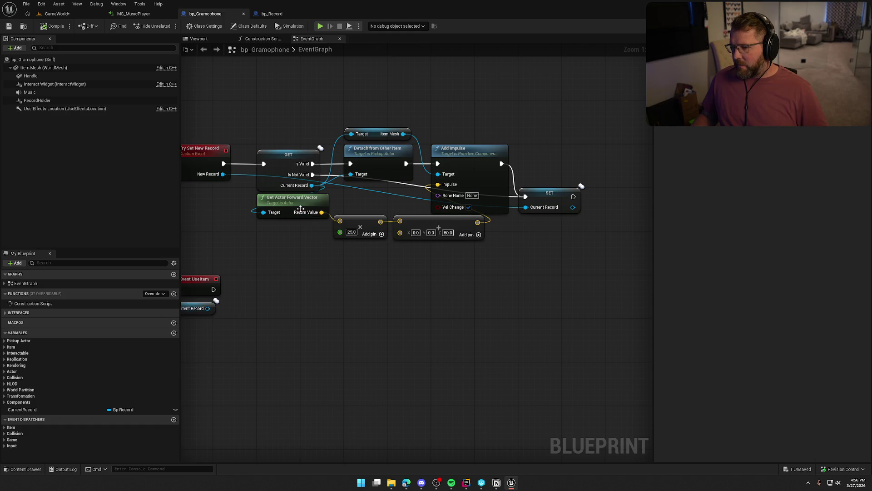
Change the impulse multiplier from 25 to 200 and the vector Z from 50 to 150, then save.
{"action": "left_click_drag", "start_coordinate": [313, 207], "coordinate": [312, 208]}
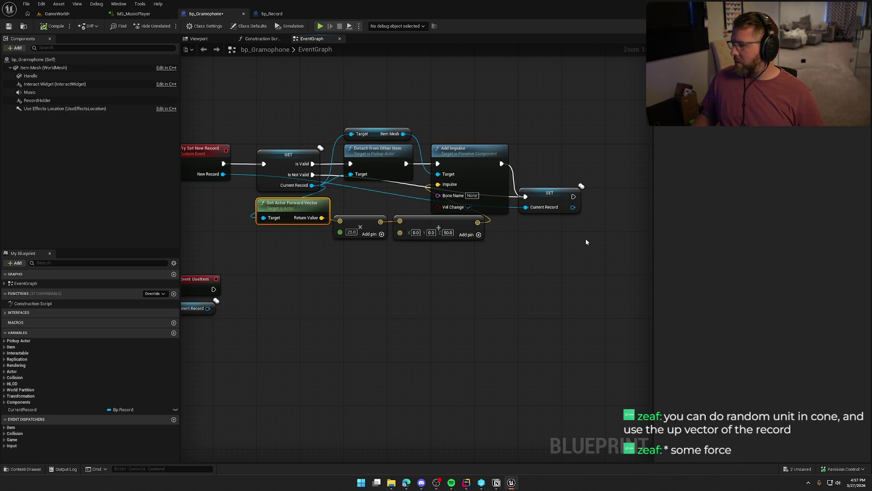
{"action": "left_click", "coordinate": [352, 232]}
{"action": "type", "text": "200"}
{"action": "key", "text": "Return"}
{"action": "left_click", "coordinate": [360, 264]}
{"action": "left_click", "coordinate": [448, 232]}
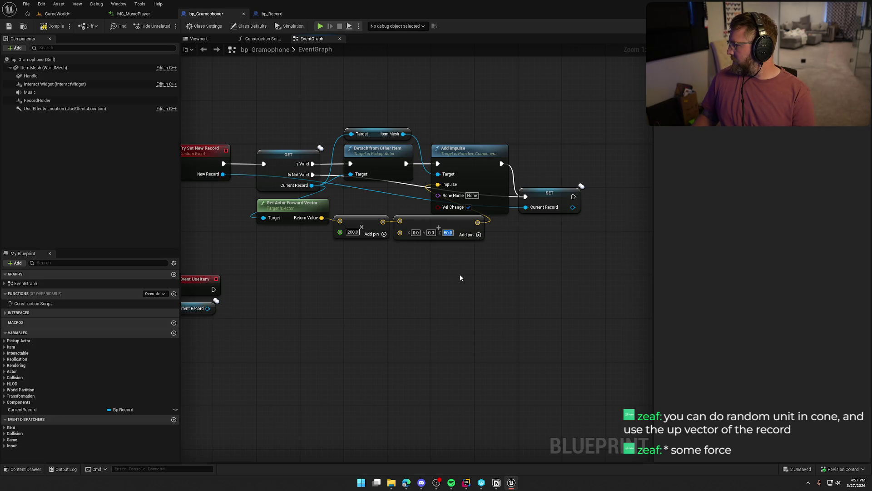
{"action": "type", "text": "150"}
{"action": "key", "text": "Return"}
{"action": "key", "text": "ctrl+s"}
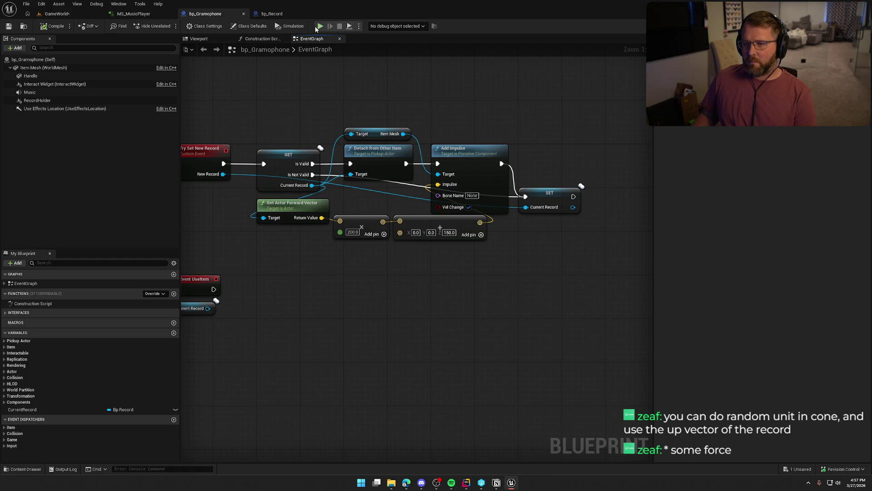
{"action": "key", "text": "alt+p"}
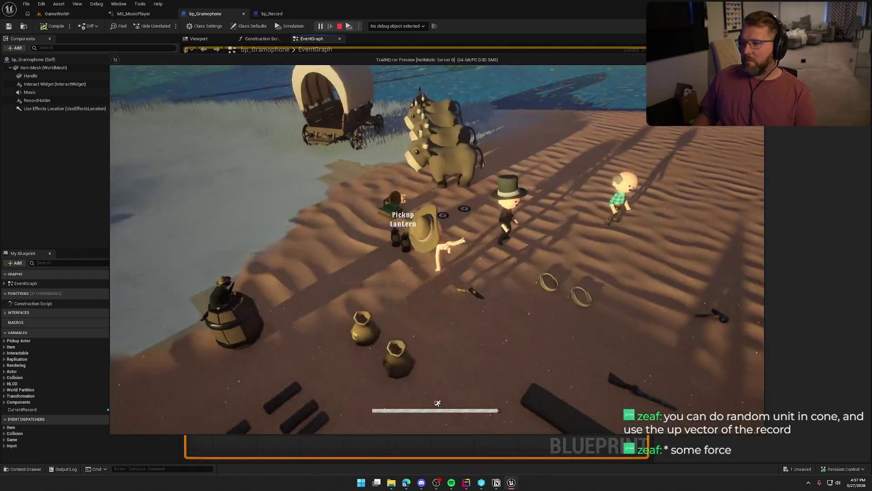
{"action": "key", "text": "a"}
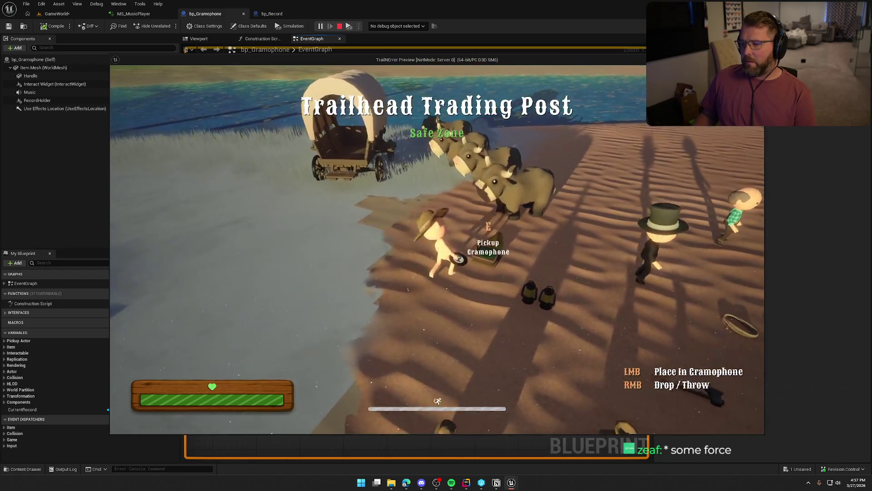
{"action": "key", "text": "e"}
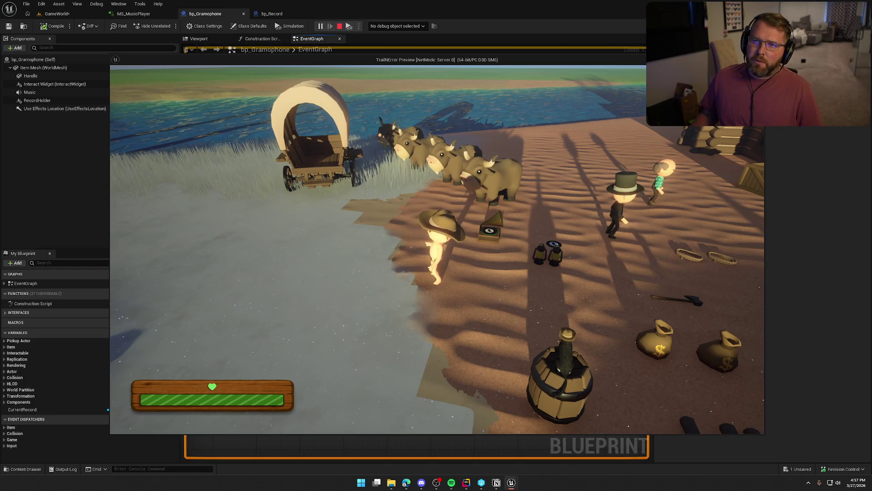
{"action": "key", "text": "Escape"}
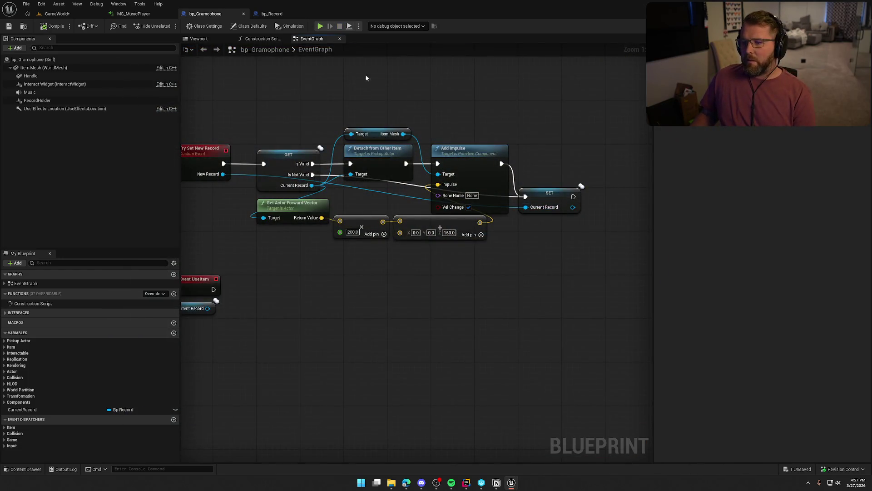
Add a Get Actor Up Vector node pulled from Current Record.
{"action": "left_click_drag", "start_coordinate": [340, 203], "coordinate": [356, 201]}
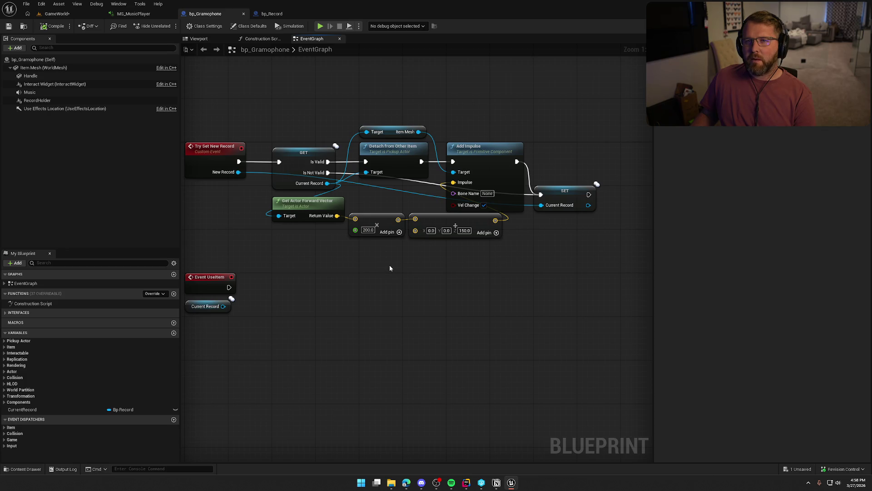
{"action": "left_click_drag", "start_coordinate": [327, 183], "coordinate": [324, 249]}
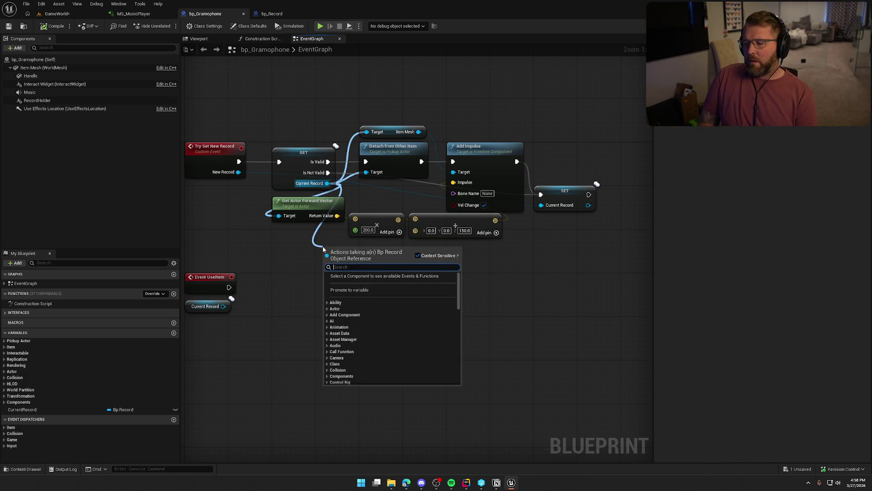
{"action": "type", "text": "get up"}
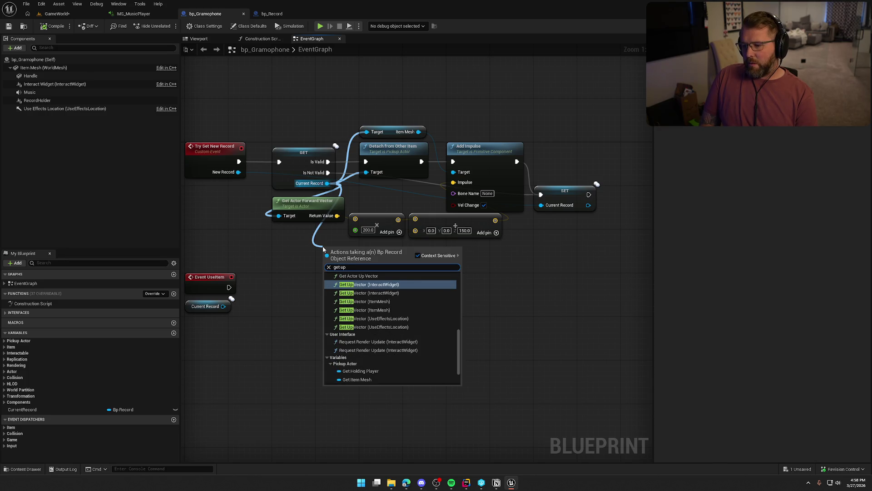
{"action": "left_click", "coordinate": [358, 276]}
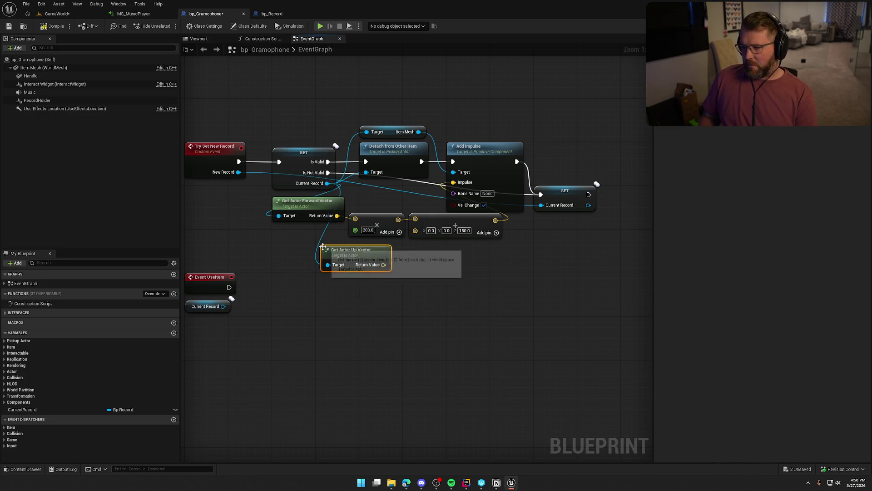
Add a Random Unit Vector in Cone in Degrees node from the up vector's result.
{"action": "left_click_drag", "start_coordinate": [384, 265], "coordinate": [403, 257]}
{"action": "type", "text": "random"}
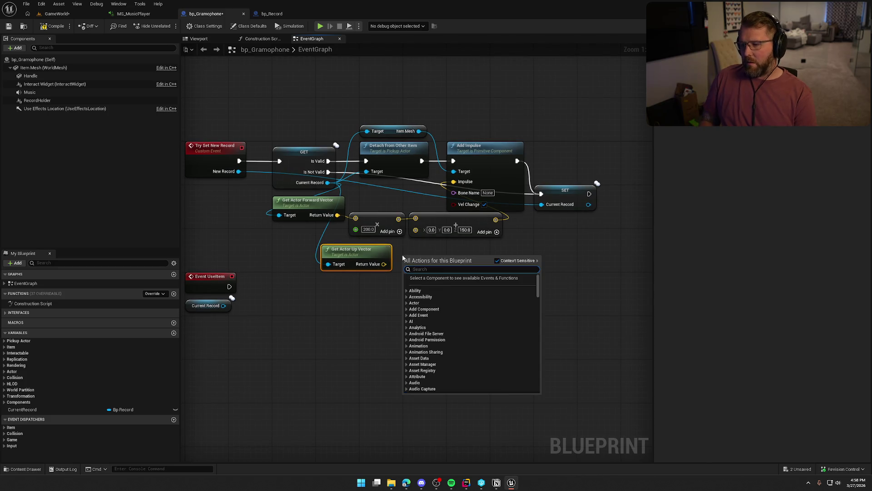
{"action": "type", "text": " unit"}
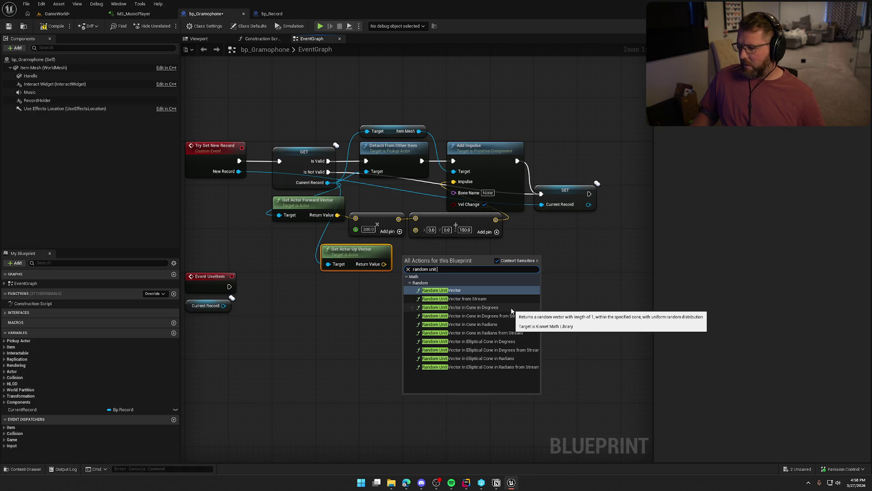
{"action": "left_click", "coordinate": [511, 308]}
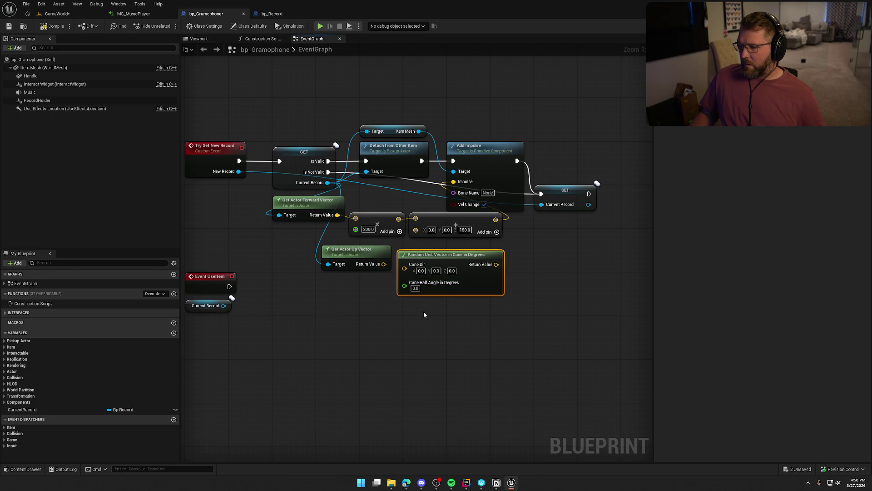
Feed the record's up vector into Cone Dir and set Cone Half Angle to 20.
{"action": "left_click_drag", "start_coordinate": [384, 264], "coordinate": [438, 257]}
{"action": "left_click", "coordinate": [435, 338]}
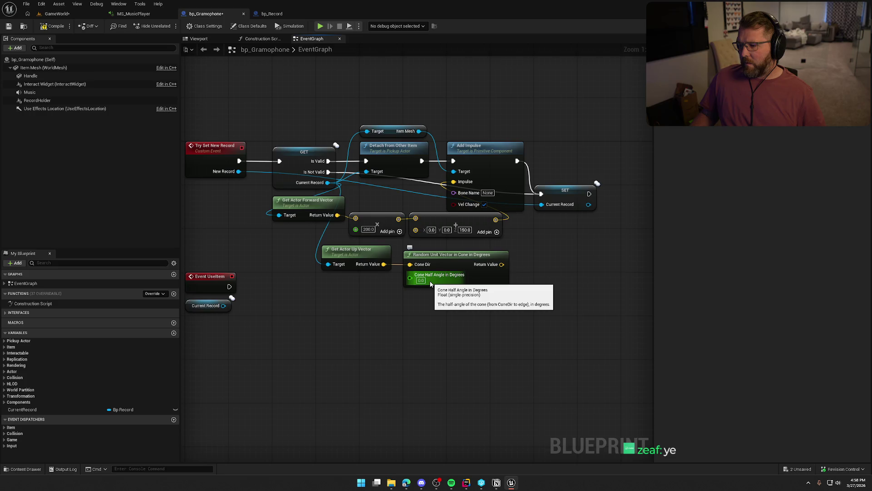
{"action": "left_click", "coordinate": [421, 281]}
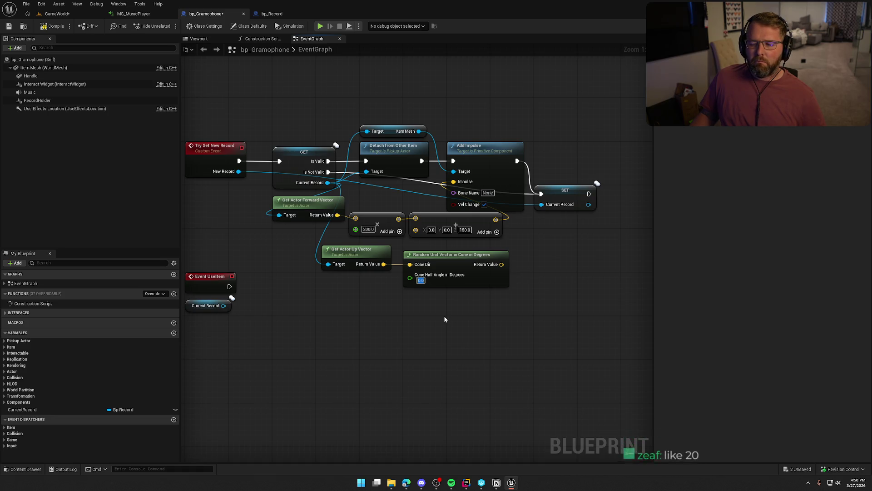
{"action": "type", "text": "20"}
{"action": "key", "text": "Return"}
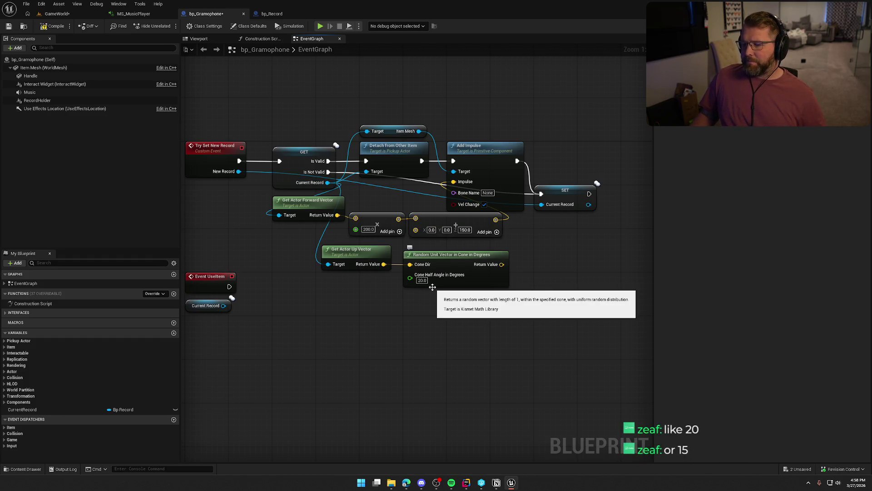
Delete the fixed 0, 0, 150 vector, route the random cone vector through the multiplier into Impulse, and compile.
{"action": "left_click_drag", "start_coordinate": [478, 303], "coordinate": [341, 255]}
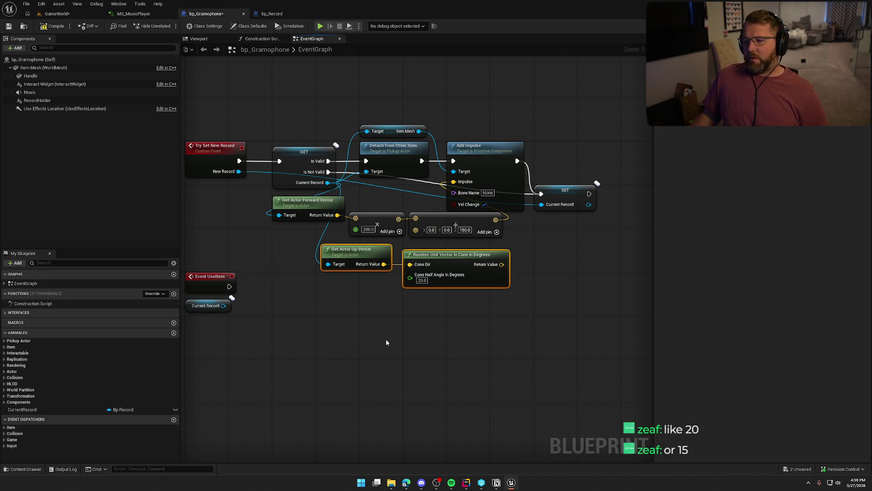
{"action": "left_click_drag", "start_coordinate": [369, 205], "coordinate": [384, 231]}
{"action": "left_click", "coordinate": [454, 218]}
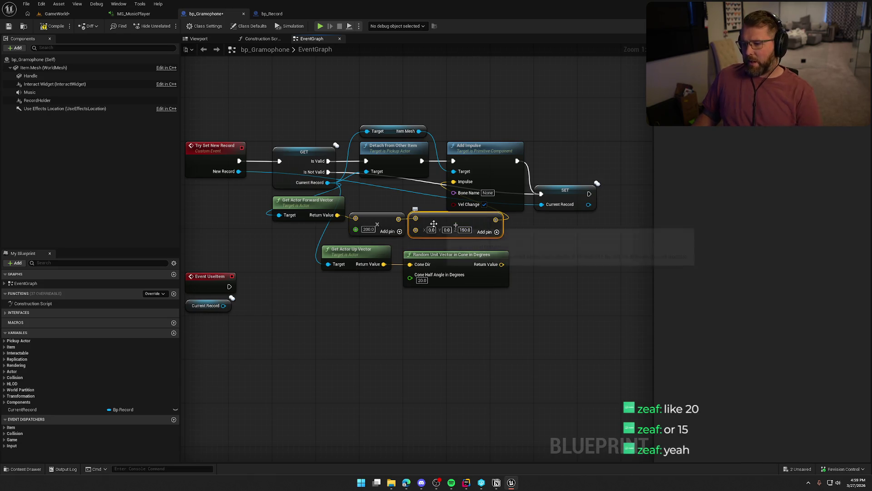
{"action": "key", "text": "Delete"}
{"action": "left_click_drag", "start_coordinate": [356, 218], "coordinate": [502, 264]}
{"action": "left_click_drag", "start_coordinate": [398, 218], "coordinate": [454, 186]}
{"action": "left_click_drag", "start_coordinate": [379, 218], "coordinate": [544, 249]}
{"action": "mouse_move", "coordinate": [581, 284]}
{"action": "left_mouse_down"}
{"action": "mouse_move", "coordinate": [345, 257]}
{"action": "mouse_move", "coordinate": [277, 216]}
{"action": "mouse_move", "coordinate": [230, 199]}
{"action": "mouse_move", "coordinate": [219, 203]}
{"action": "left_mouse_up"}
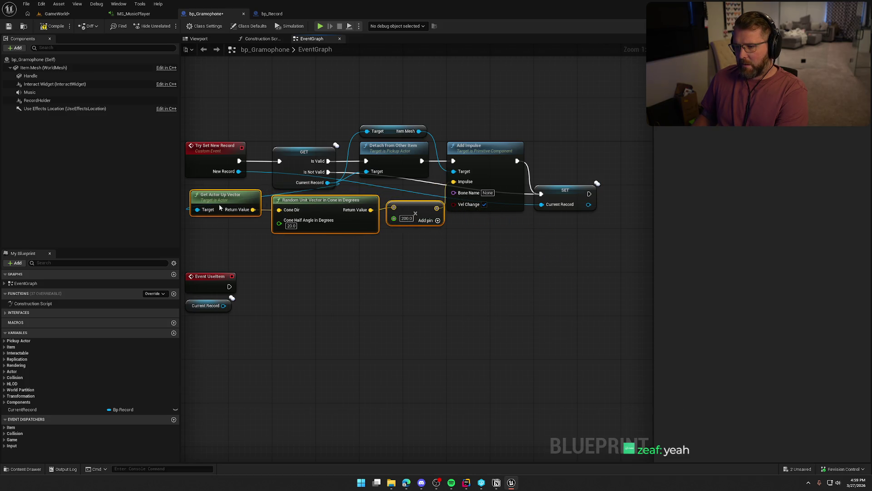
{"action": "left_click", "coordinate": [370, 299]}
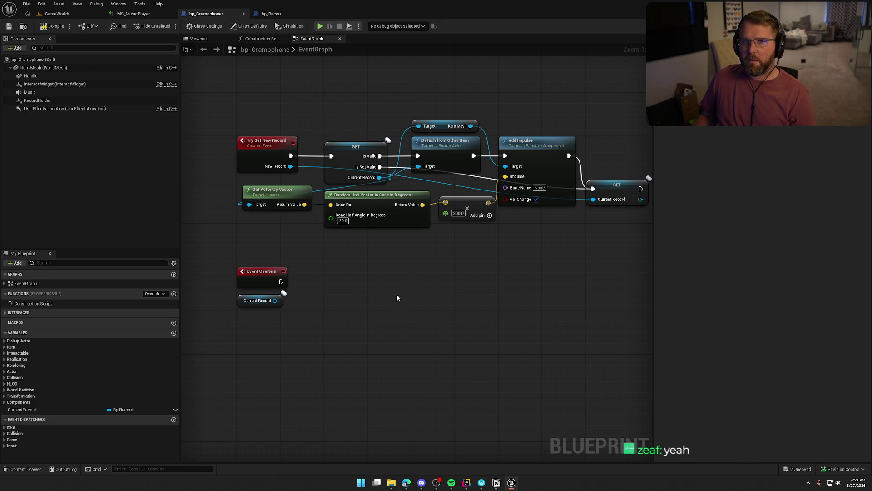
{"action": "left_click", "coordinate": [65, 29]}
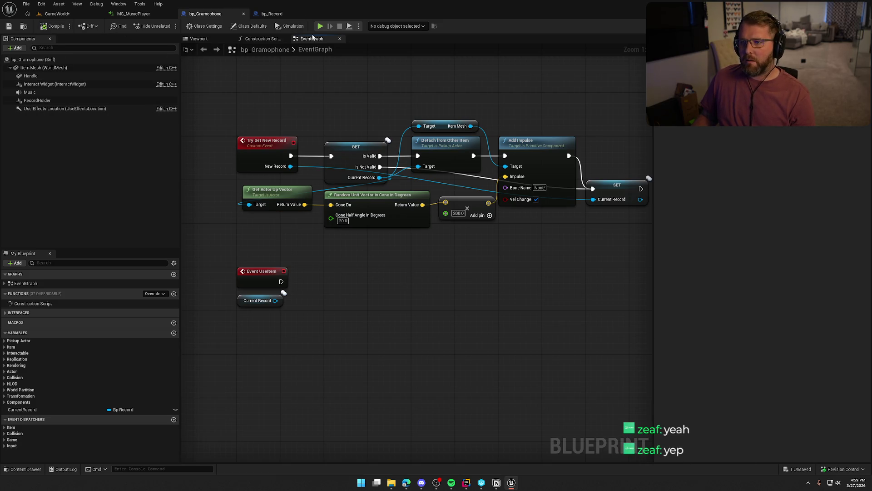
{"action": "key", "text": "alt+p"}
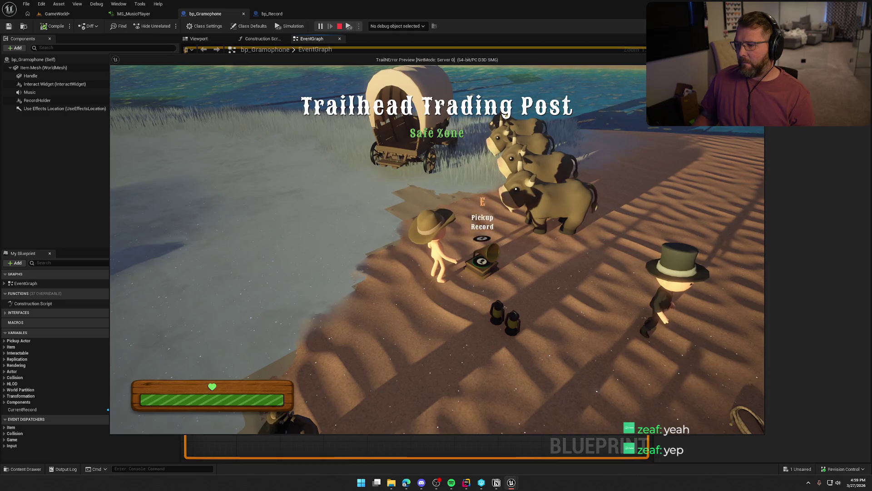
{"action": "left_click", "coordinate": [437, 248]}
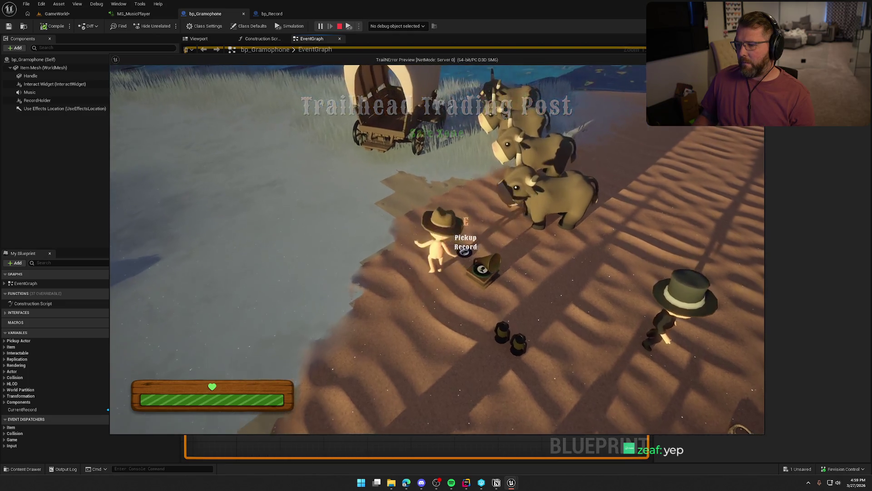
{"action": "key", "text": "e"}
{"action": "left_click", "coordinate": [436, 249]}
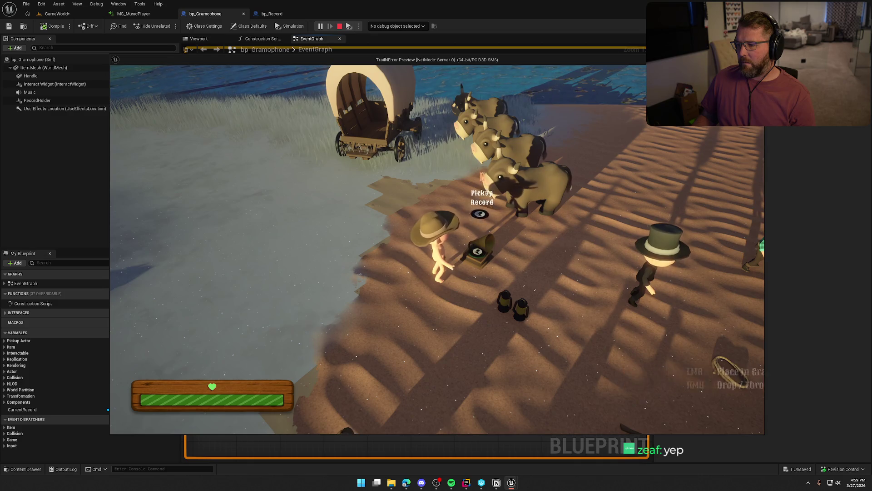
{"action": "key", "text": "e"}
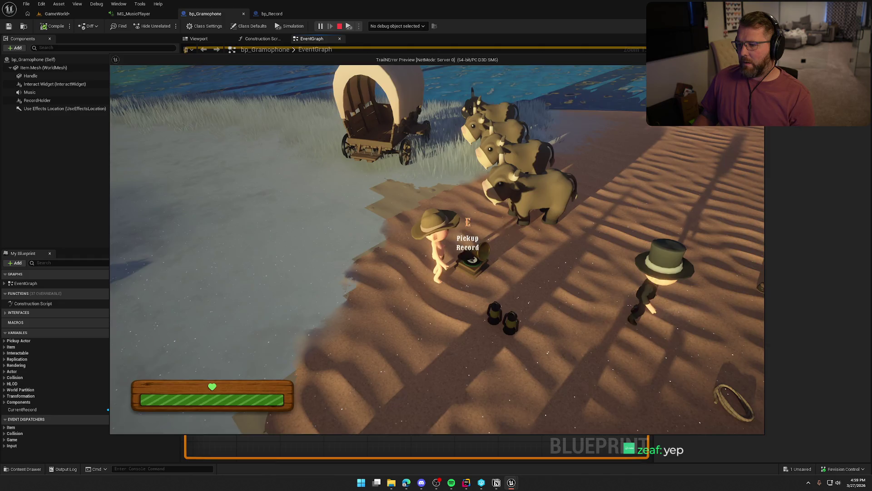
{"action": "key", "text": "Escape"}
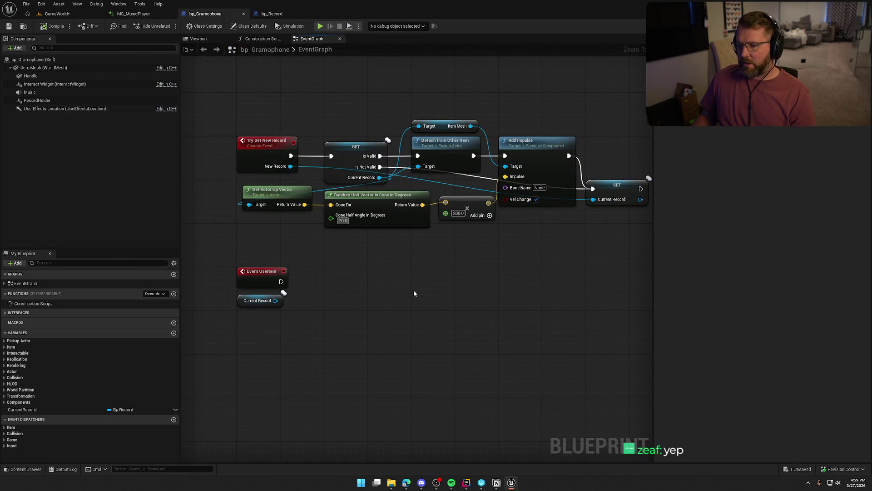
Keep the cone half angle at 20 and launch Paint from the system search.
{"action": "left_click", "coordinate": [342, 221]}
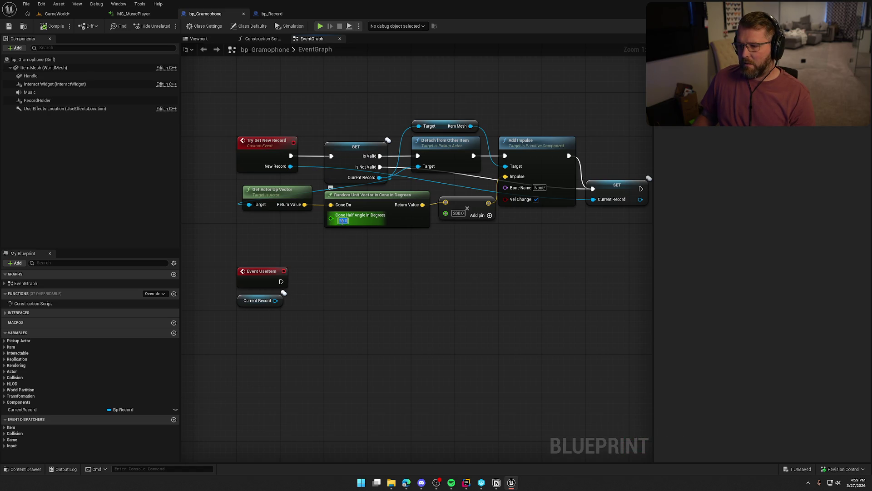
{"action": "left_click", "coordinate": [385, 271]}
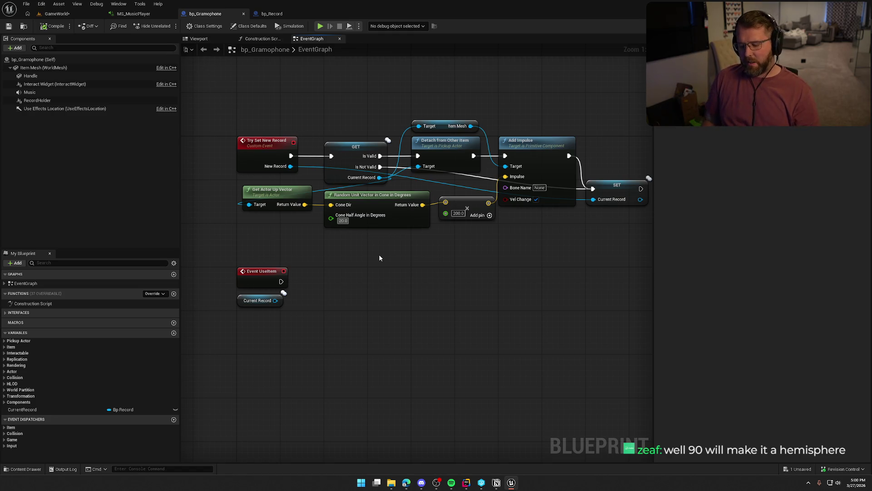
{"action": "key", "text": "Tab"}
{"action": "type", "text": "p"}
{"action": "key", "text": "Return"}
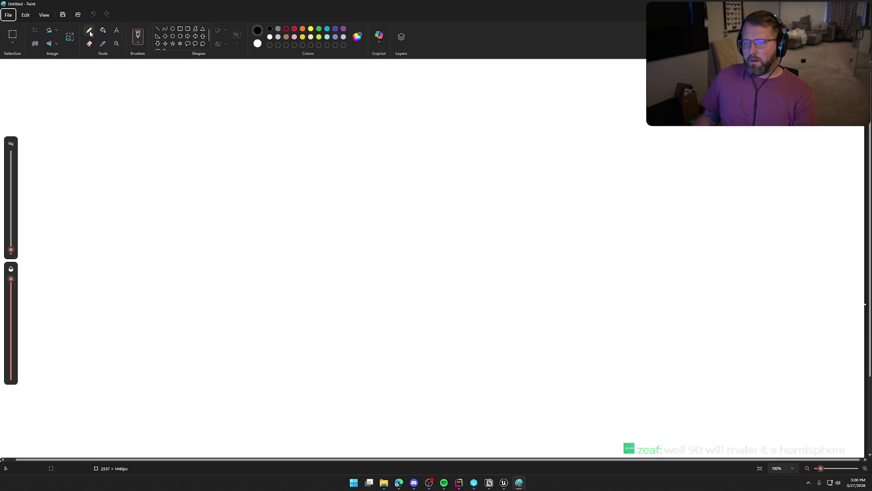
Sketch a cone with its axis, an arc and a ground line, then close Paint without saving.
{"action": "mouse_move", "coordinate": [277, 160]}
{"action": "left_mouse_down"}
{"action": "mouse_move", "coordinate": [325, 237]}
{"action": "mouse_move", "coordinate": [374, 257]}
{"action": "mouse_move", "coordinate": [435, 154]}
{"action": "left_mouse_up"}
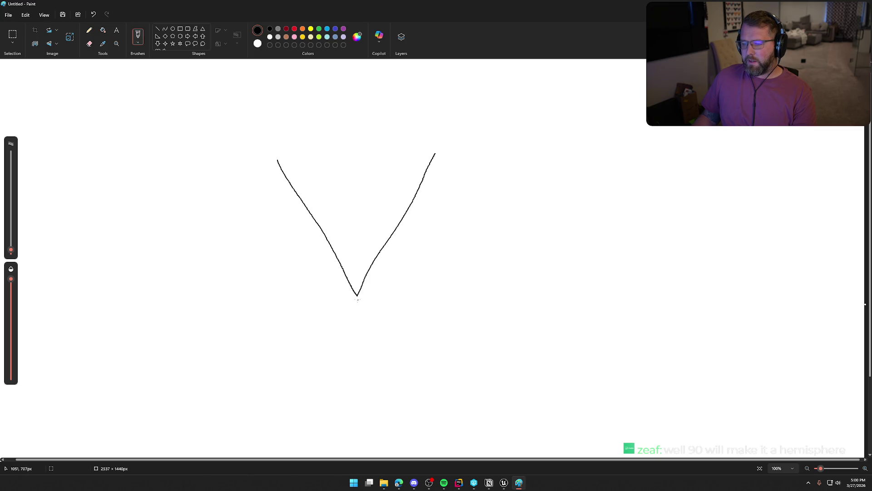
{"action": "left_click_drag", "start_coordinate": [357, 295], "coordinate": [358, 211]}
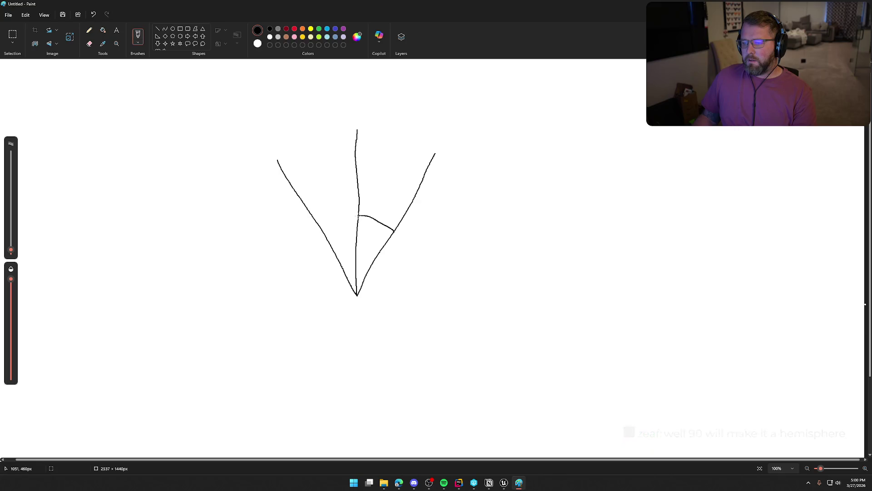
{"action": "mouse_move", "coordinate": [358, 215]}
{"action": "left_mouse_down"}
{"action": "mouse_move", "coordinate": [407, 233]}
{"action": "mouse_move", "coordinate": [443, 299]}
{"action": "left_mouse_up"}
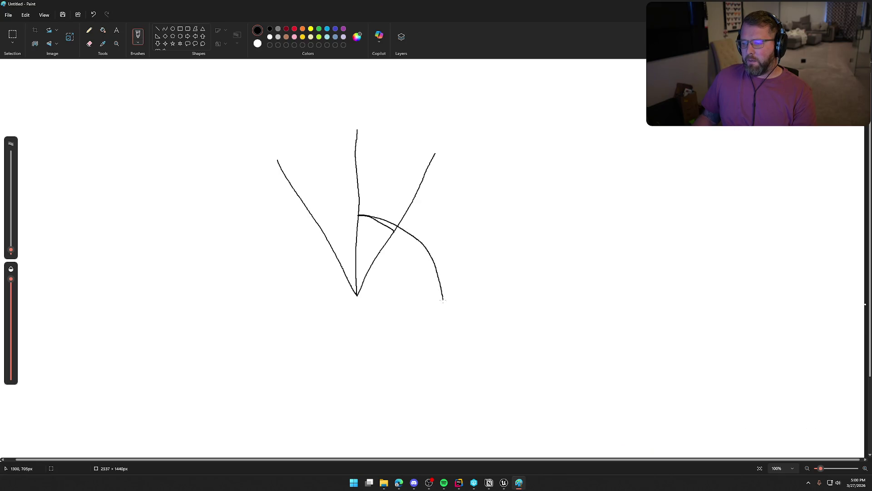
{"action": "left_click_drag", "start_coordinate": [358, 296], "coordinate": [482, 297]}
{"action": "left_click_drag", "start_coordinate": [358, 295], "coordinate": [241, 301]}
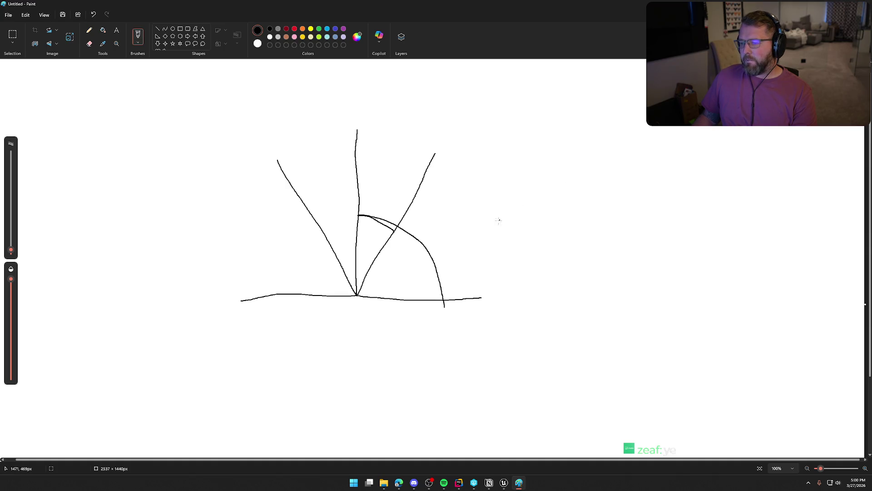
{"action": "left_click", "coordinate": [860, 4]}
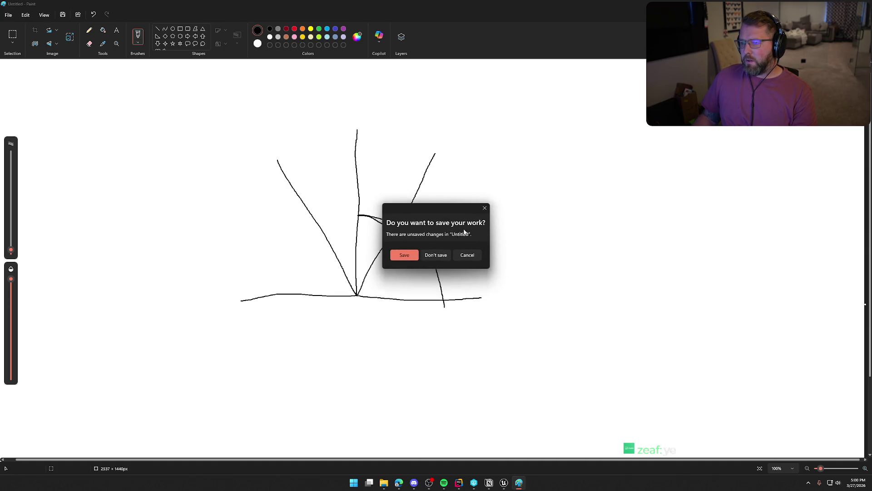
{"action": "left_click", "coordinate": [439, 257]}
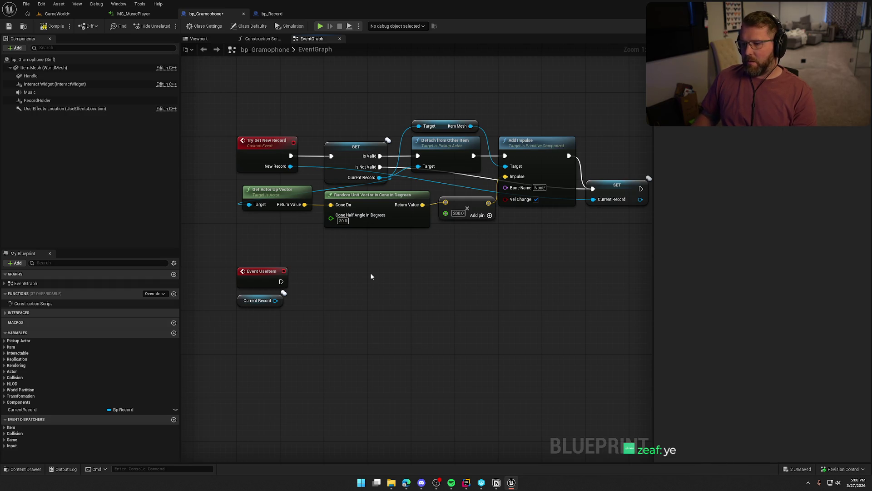
Change the multiply node value from 200 to 500 and start a play-in-editor test.
{"action": "left_click", "coordinate": [457, 213]}
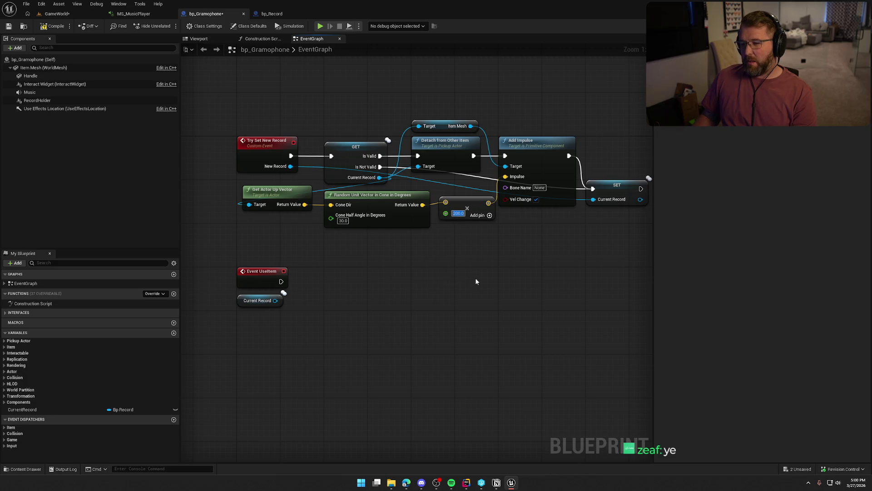
{"action": "left_click_drag", "start_coordinate": [361, 261], "coordinate": [245, 190]}
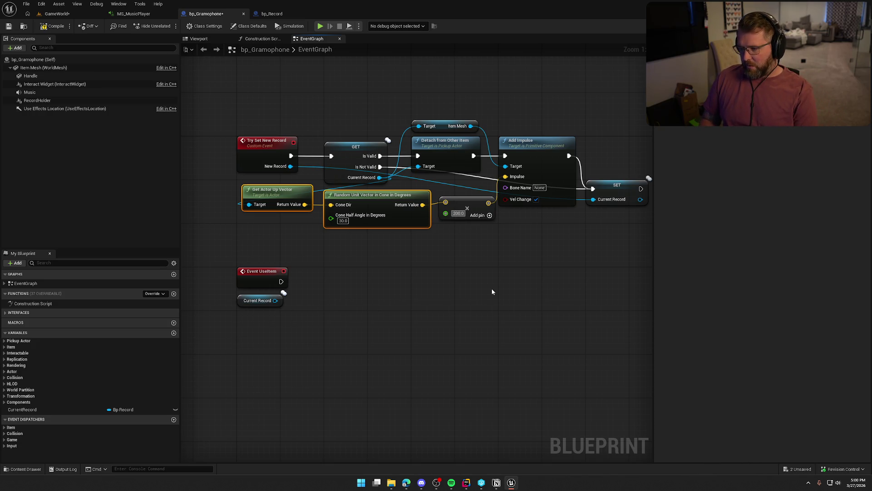
{"action": "type", "text": "500"}
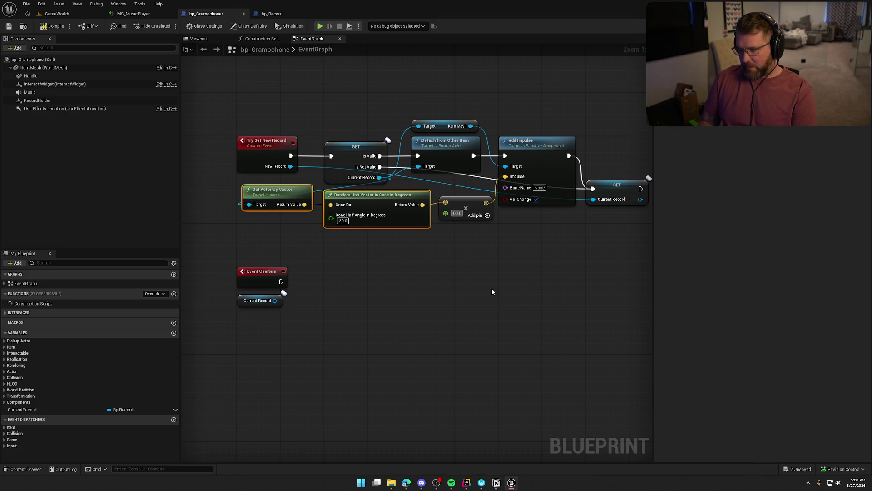
{"action": "key", "text": "Return"}
{"action": "left_click", "coordinate": [492, 291]}
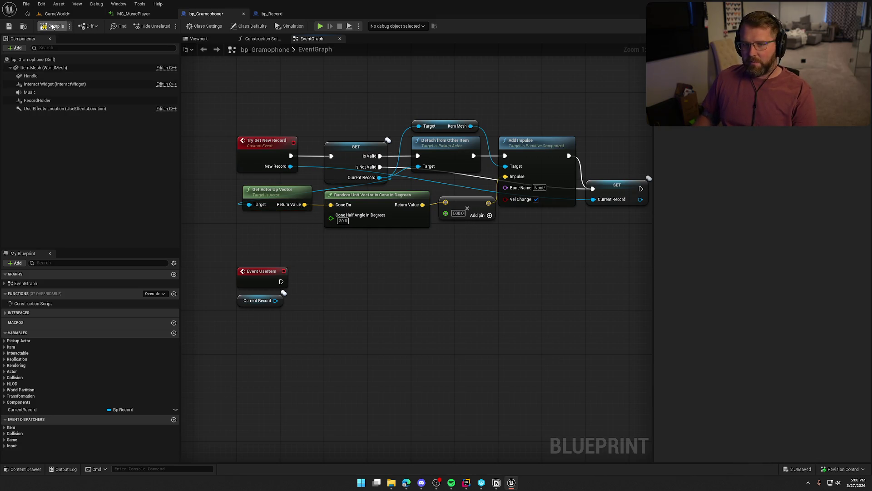
{"action": "left_click", "coordinate": [321, 26]}
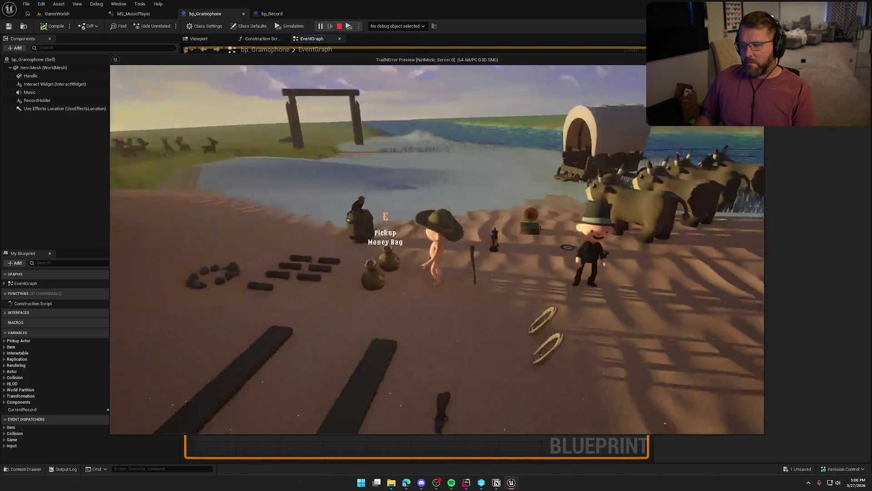
Walk to the gramophone, insert the record, eject it, reinsert it, and stop the session.
{"action": "key", "text": "w"}
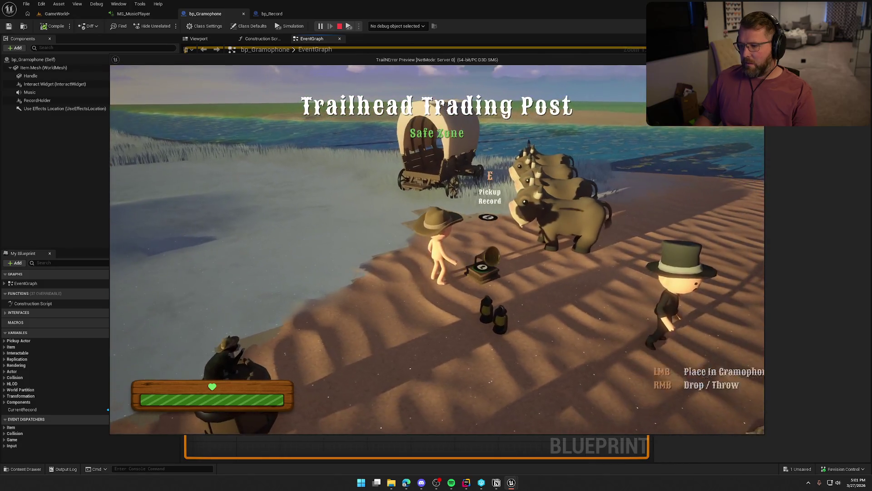
{"action": "left_click", "coordinate": [437, 249]}
{"action": "key", "text": "e"}
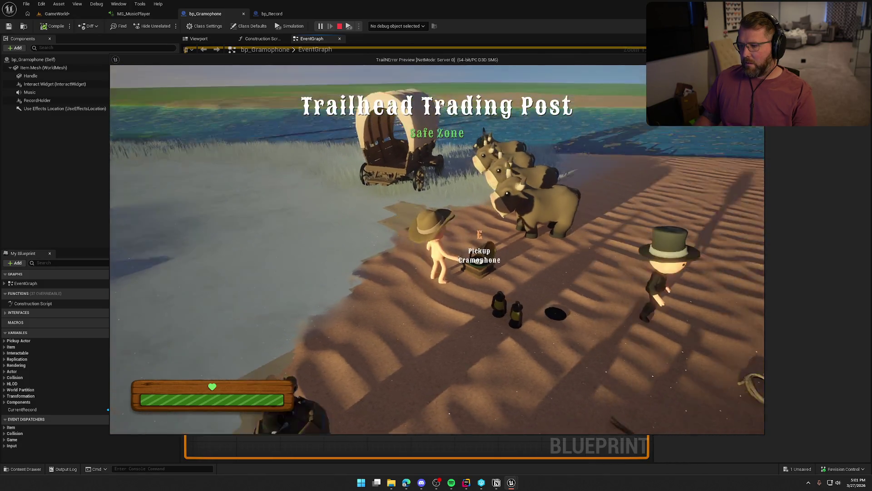
{"action": "key", "text": "q"}
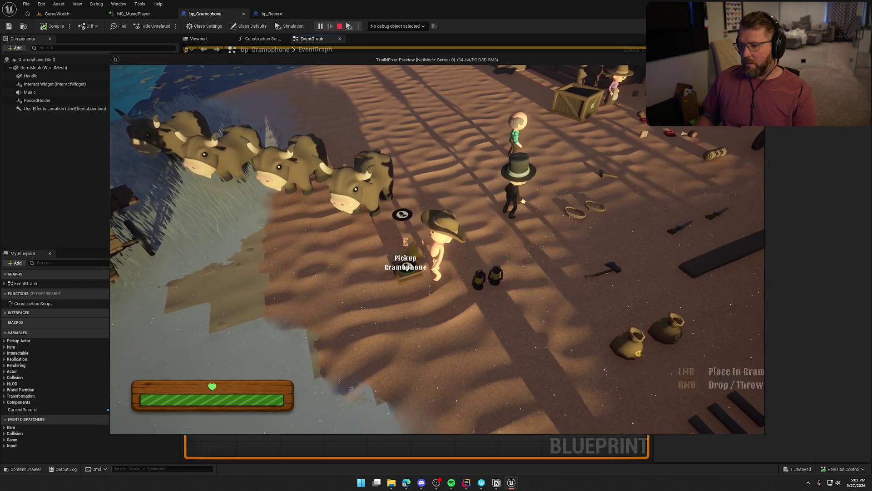
{"action": "key", "text": "e"}
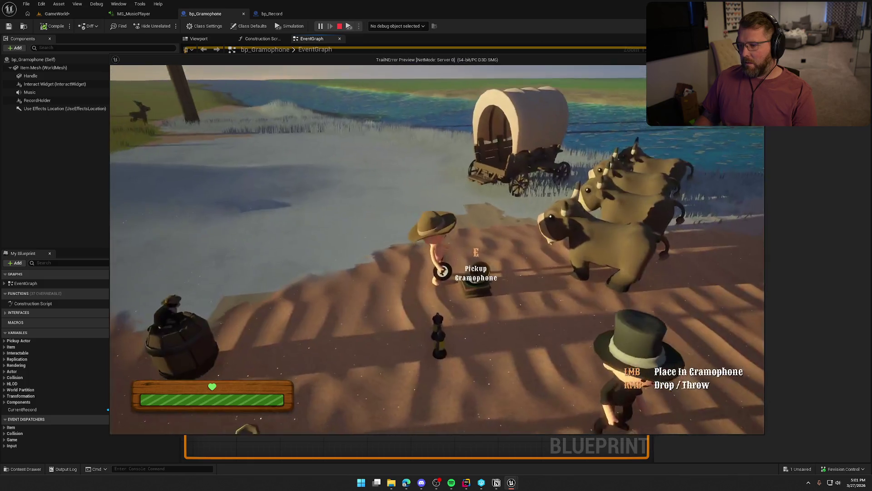
{"action": "left_click", "coordinate": [437, 249]}
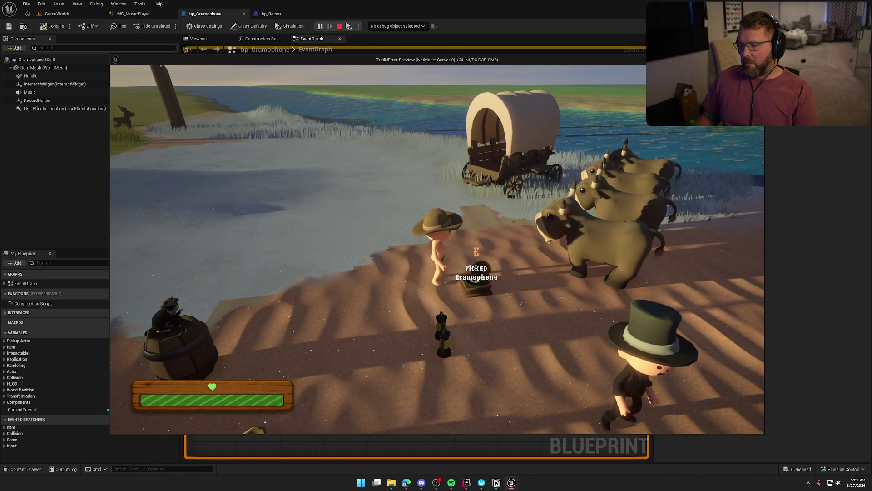
{"action": "key", "text": "Escape"}
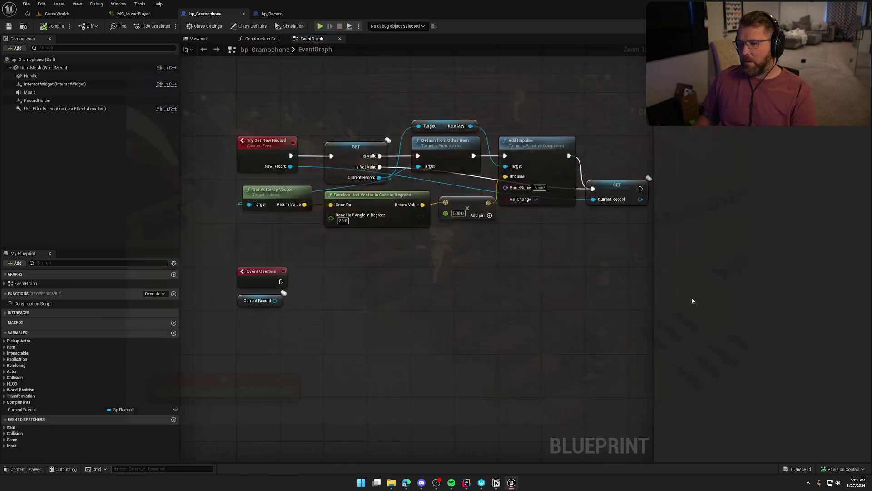
Undo back to the forward vector ×200 with the 0, 0, 150 offset, then play-test again.
{"action": "mouse_move", "coordinate": [483, 335]}
{"action": "left_mouse_down"}
{"action": "mouse_move", "coordinate": [383, 280]}
{"action": "mouse_move", "coordinate": [441, 285]}
{"action": "left_mouse_up"}
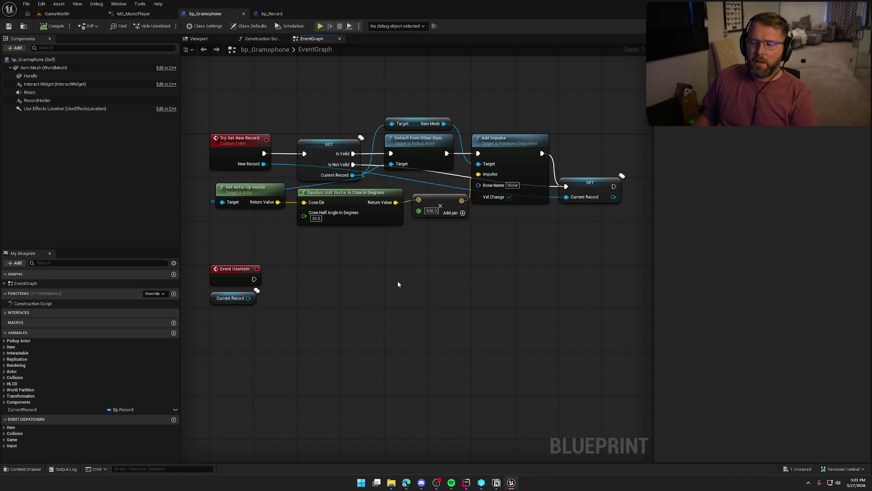
{"action": "left_click_drag", "start_coordinate": [426, 243], "coordinate": [284, 198]}
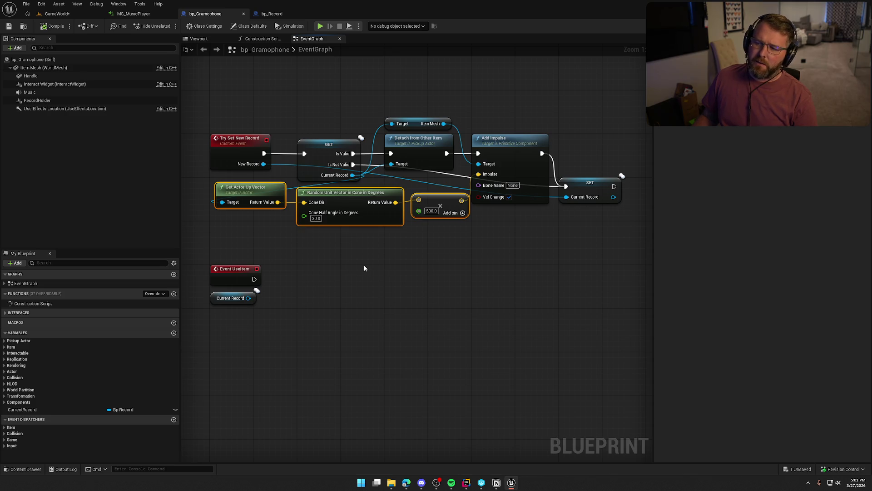
{"action": "left_click", "coordinate": [397, 253]}
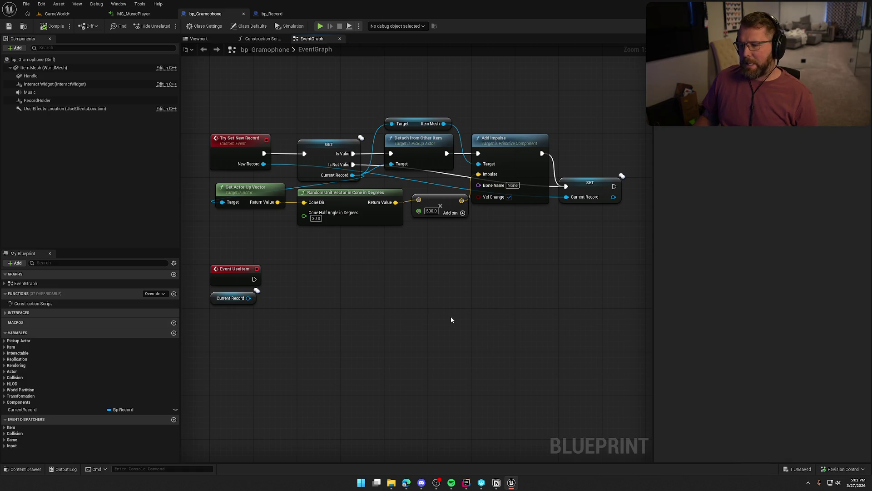
{"action": "key", "text": "ctrl+z"}
{"action": "key", "text": "ctrl+z"}
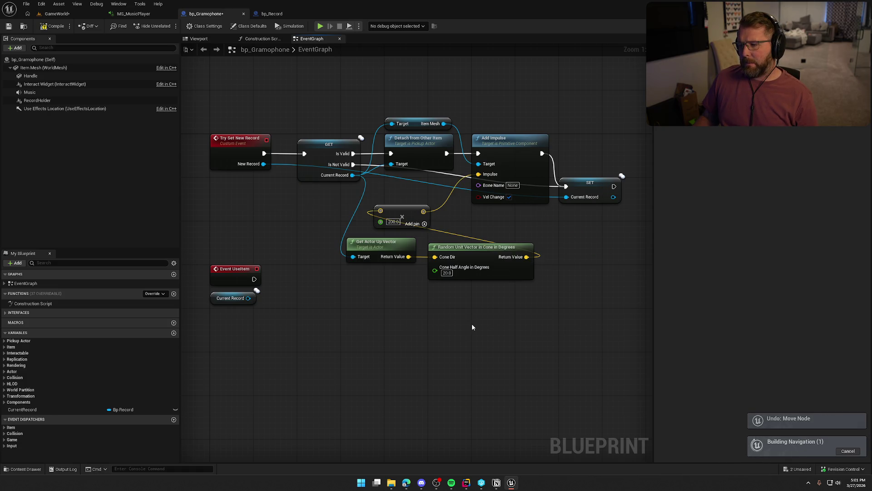
{"action": "key", "text": "ctrl+z"}
{"action": "key", "text": "ctrl+z"}
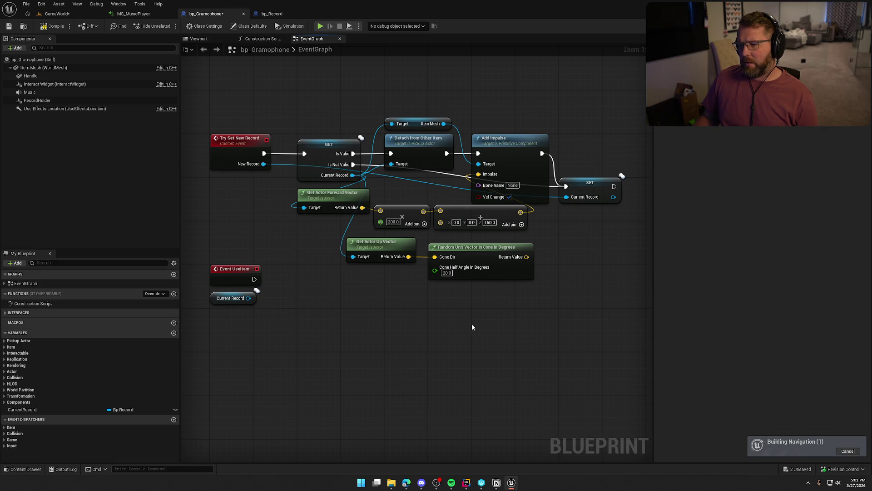
{"action": "key", "text": "ctrl+z"}
{"action": "key", "text": "ctrl+z"}
{"action": "key", "text": "ctrl+z"}
{"action": "key", "text": "ctrl+z"}
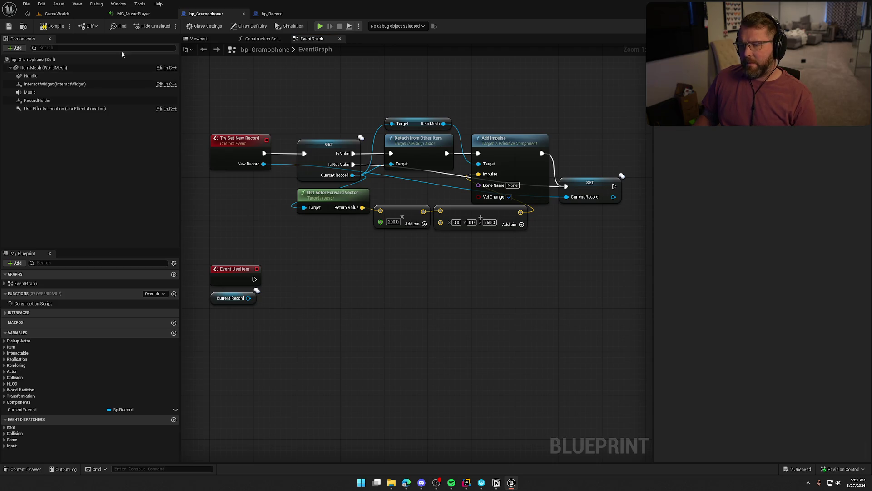
{"action": "left_click", "coordinate": [320, 26]}
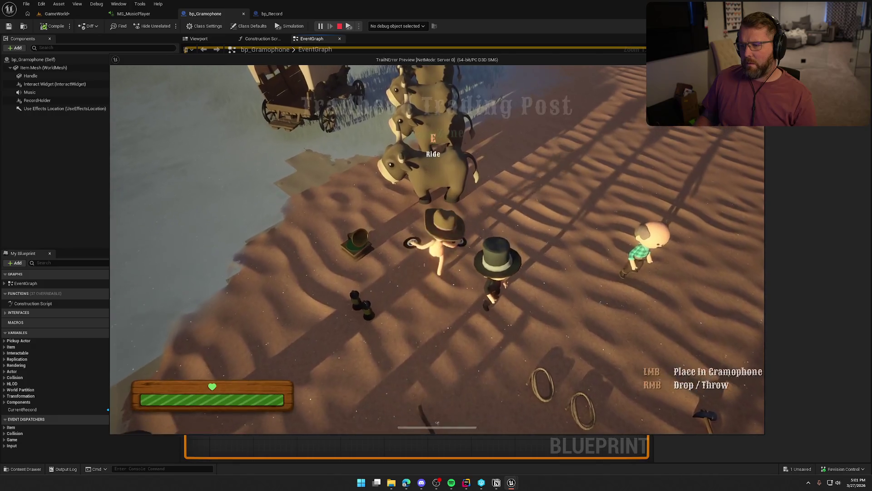
{"action": "key", "text": "w"}
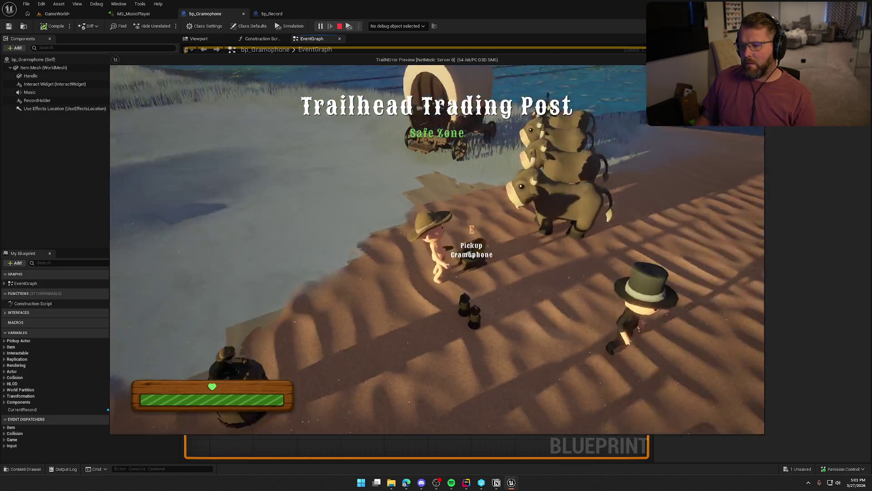
{"action": "key", "text": "w"}
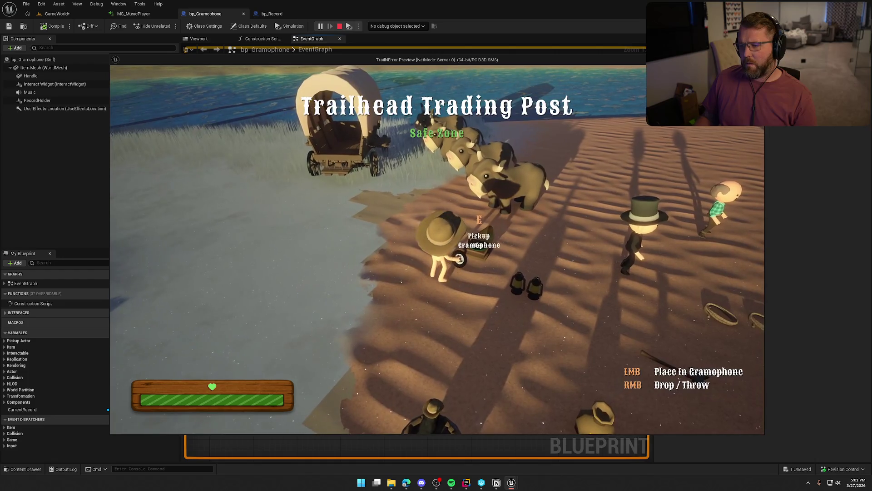
{"action": "key", "text": "w"}
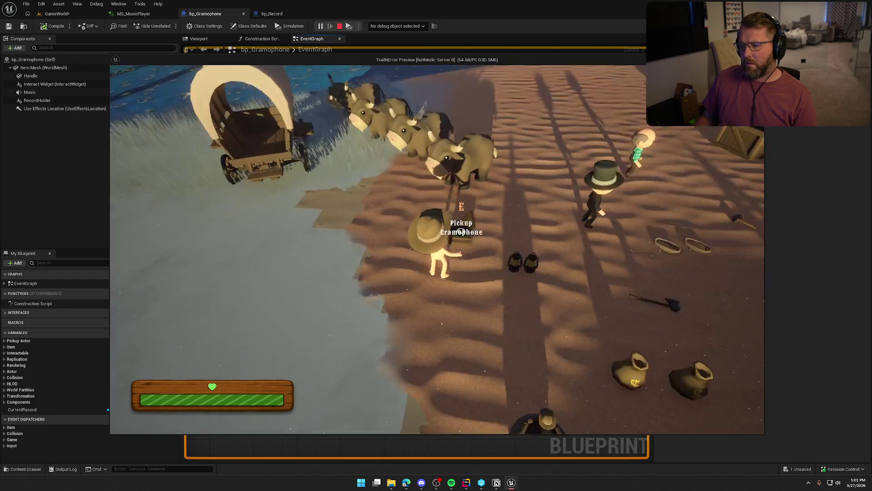
{"action": "key", "text": "q"}
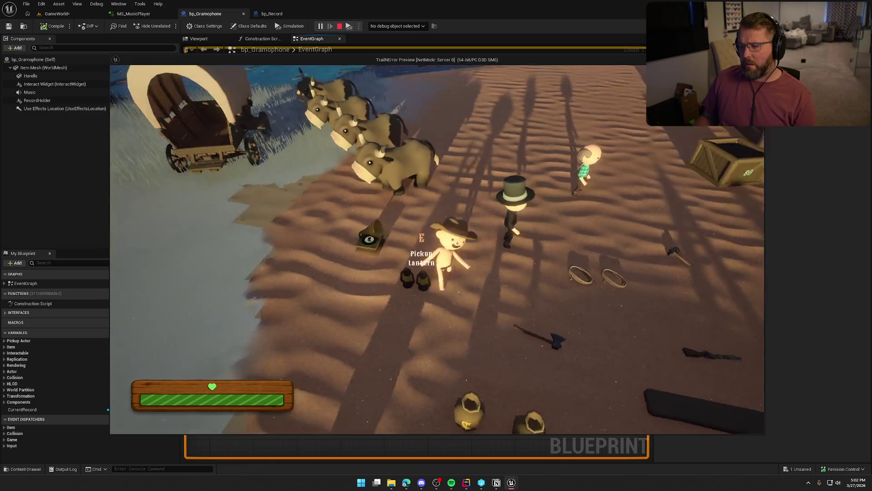
{"action": "key", "text": "w"}
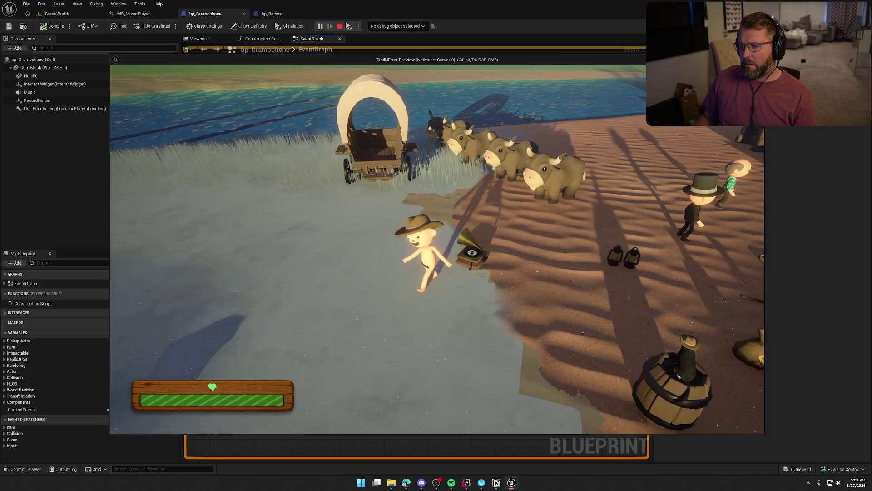
{"action": "key", "text": "Escape"}
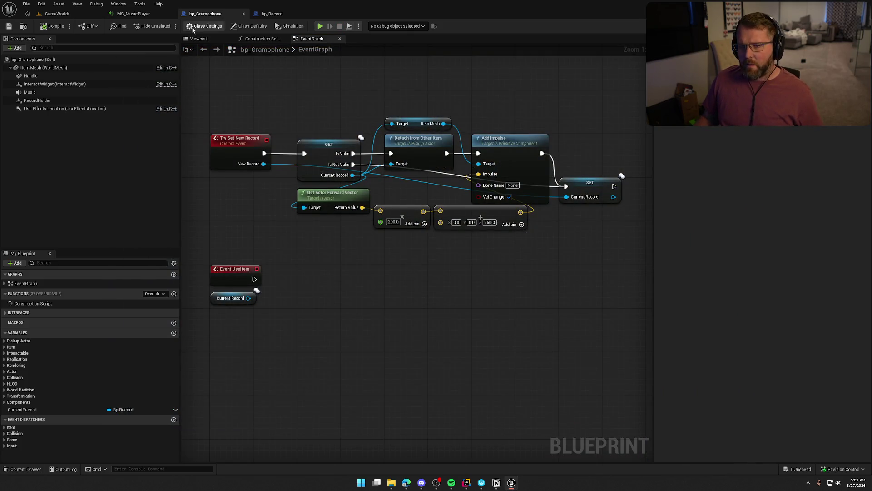
From bp_Record's item mesh, open SM_RecordDisc and turn on Simple Collision display.
{"action": "left_click", "coordinate": [271, 13]}
{"action": "left_click", "coordinate": [209, 39]}
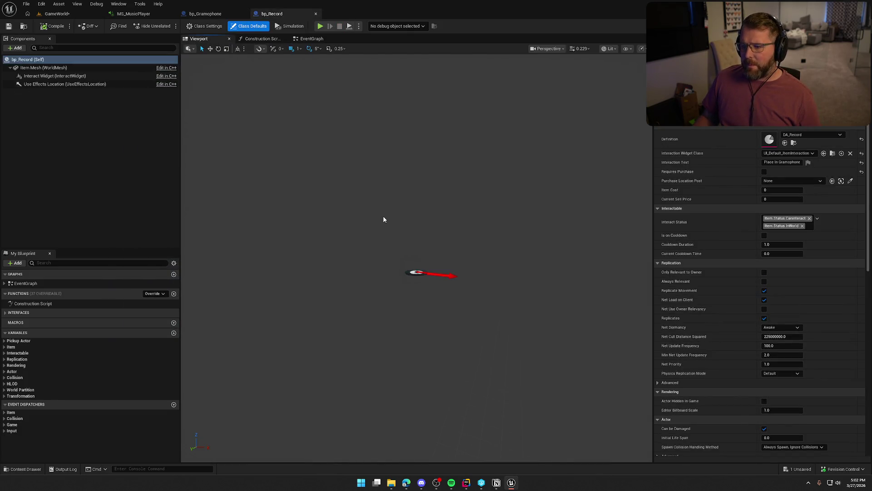
{"action": "left_click", "coordinate": [43, 68]}
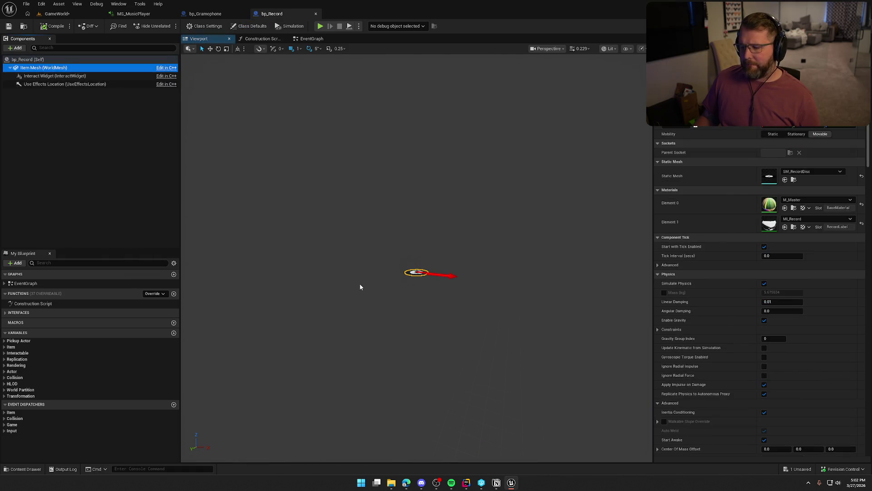
{"action": "scroll", "coordinate": [420, 311], "scroll_direction": "up", "scroll_amount": 2}
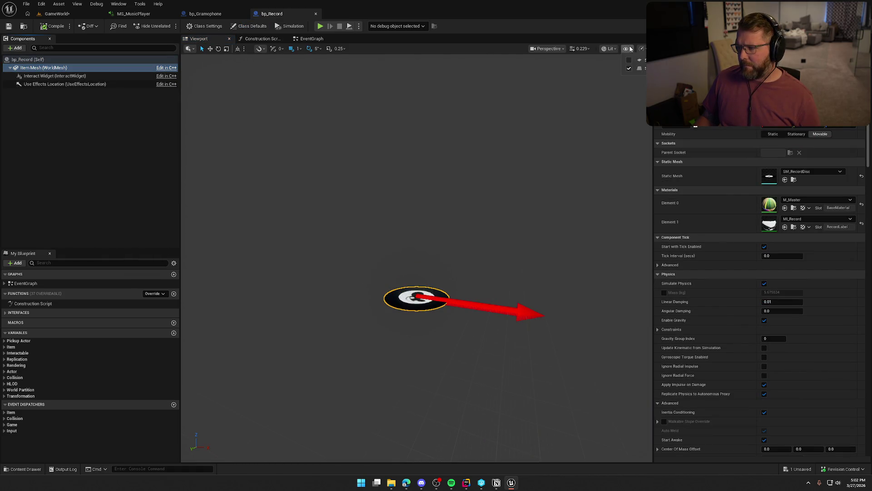
{"action": "double_click", "coordinate": [769, 176]}
{"action": "left_click", "coordinate": [470, 39]}
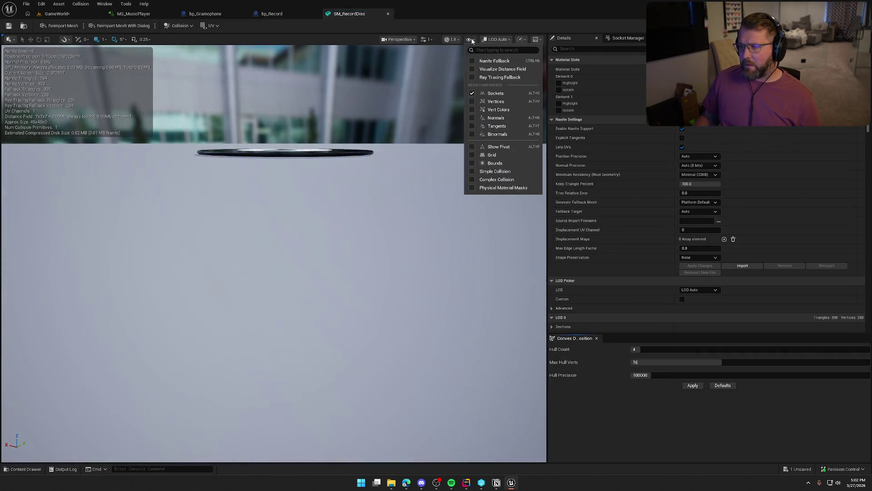
{"action": "left_click", "coordinate": [495, 171]}
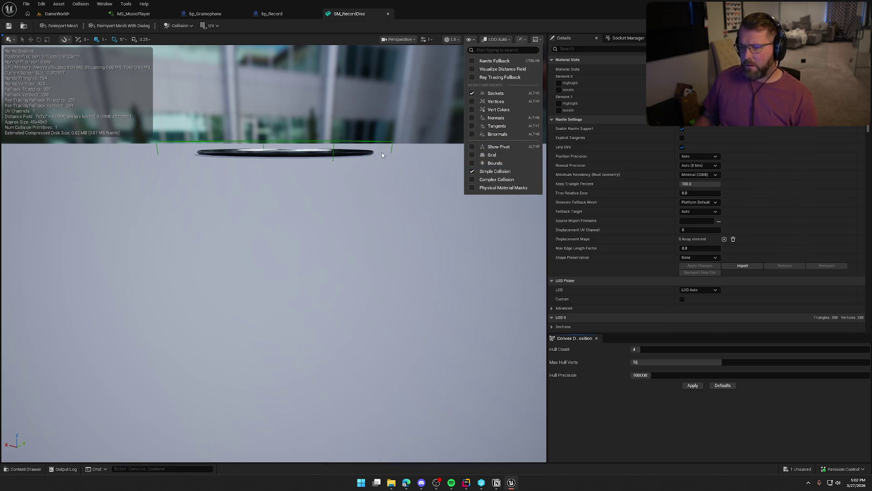
{"action": "left_click", "coordinate": [425, 163]}
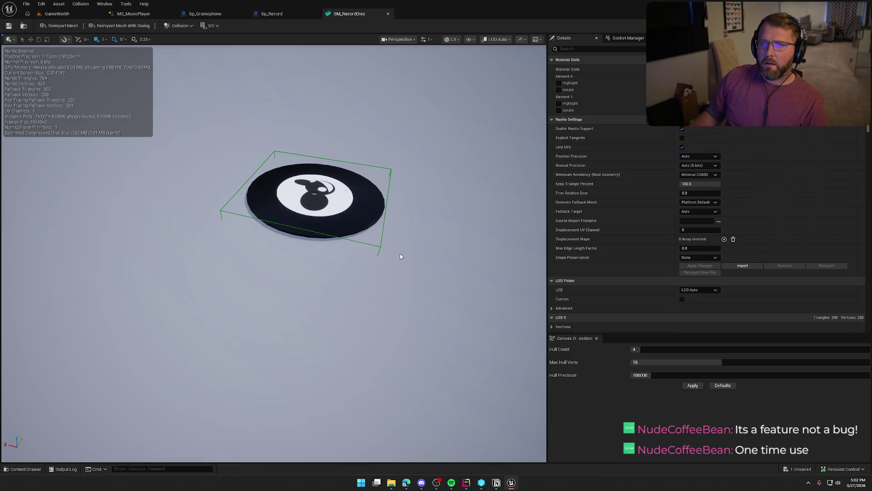
Scroll through the disc's Collision settings and expand the advanced collision options.
{"action": "scroll", "coordinate": [615, 205], "scroll_direction": "down", "scroll_amount": 10}
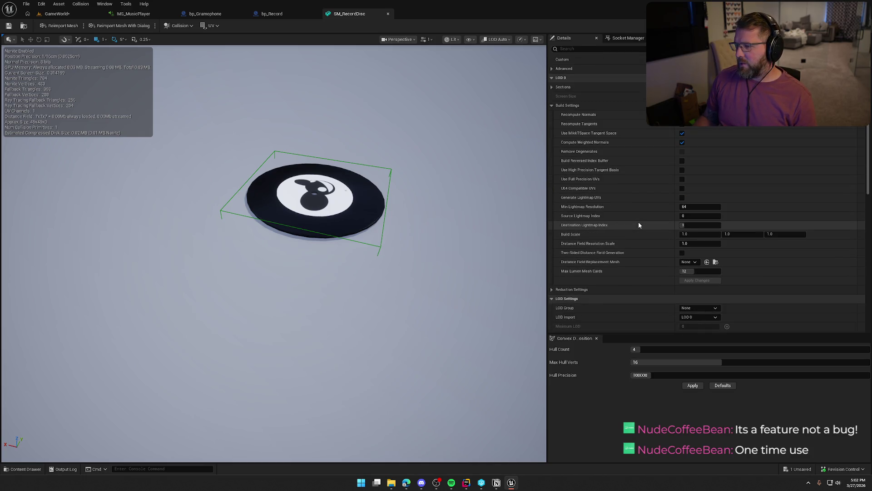
{"action": "scroll", "coordinate": [639, 223], "scroll_direction": "down", "scroll_amount": 7}
{"action": "scroll", "coordinate": [639, 225], "scroll_direction": "down", "scroll_amount": 5}
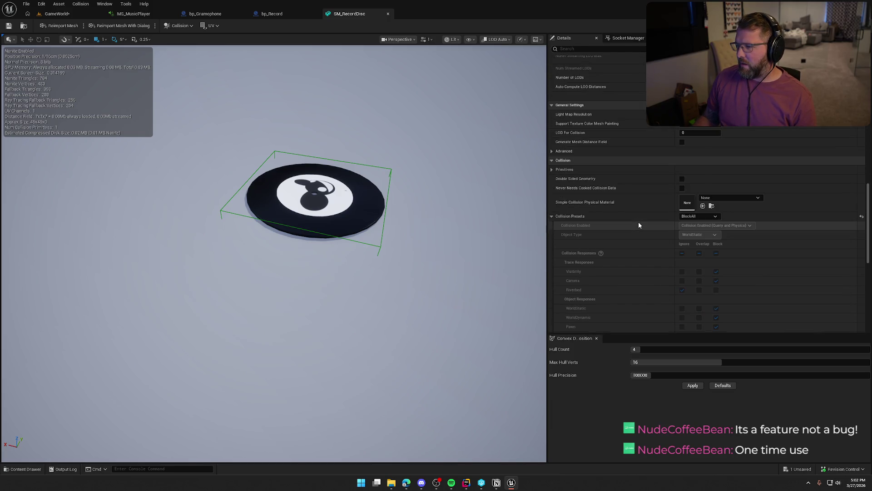
{"action": "scroll", "coordinate": [638, 225], "scroll_direction": "down", "scroll_amount": 2}
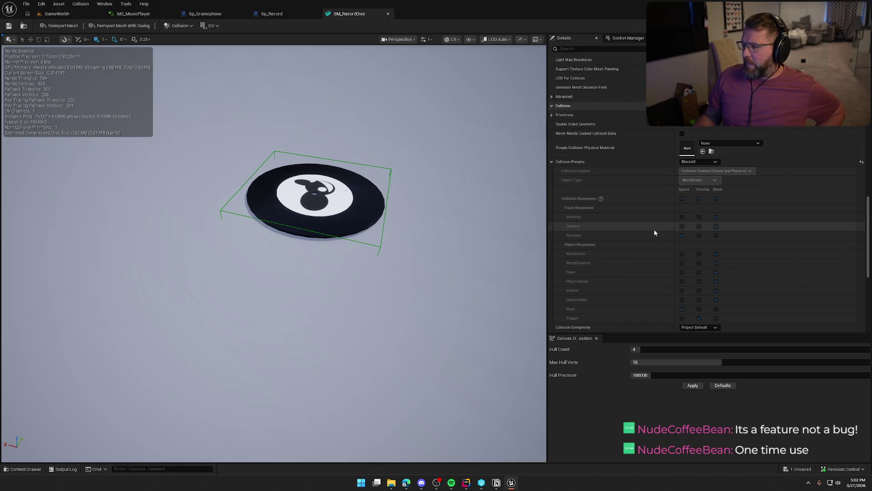
{"action": "scroll", "coordinate": [654, 229], "scroll_direction": "down", "scroll_amount": 6}
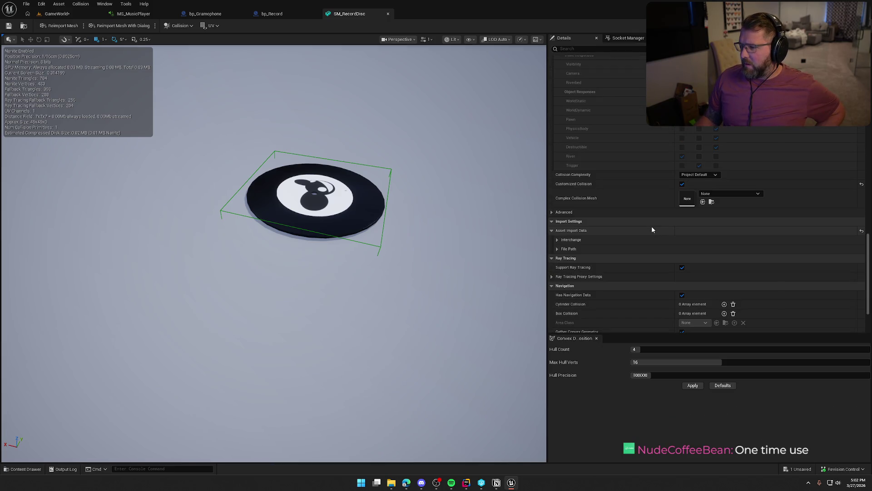
{"action": "left_click", "coordinate": [560, 212]}
{"action": "scroll", "coordinate": [636, 230], "scroll_direction": "down", "scroll_amount": 3}
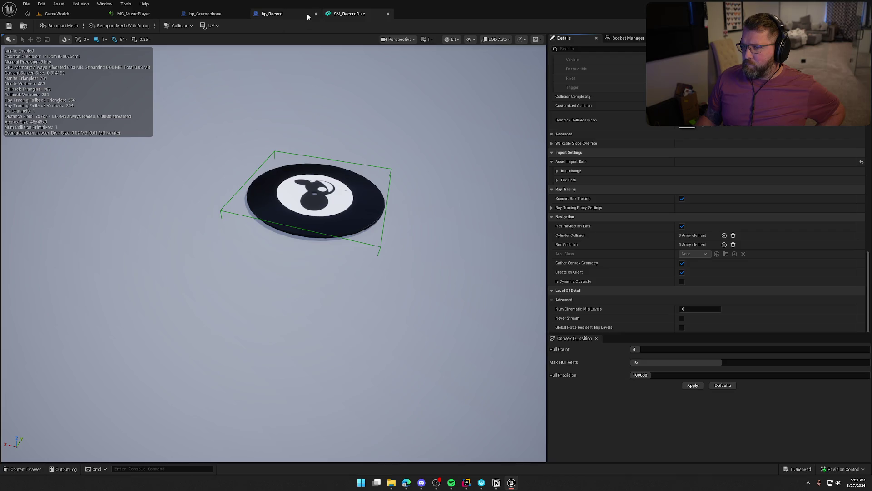
Close the SM_RecordDisc editor, switch to the GameWorld level and start playing it.
{"action": "middle_click", "coordinate": [349, 16]}
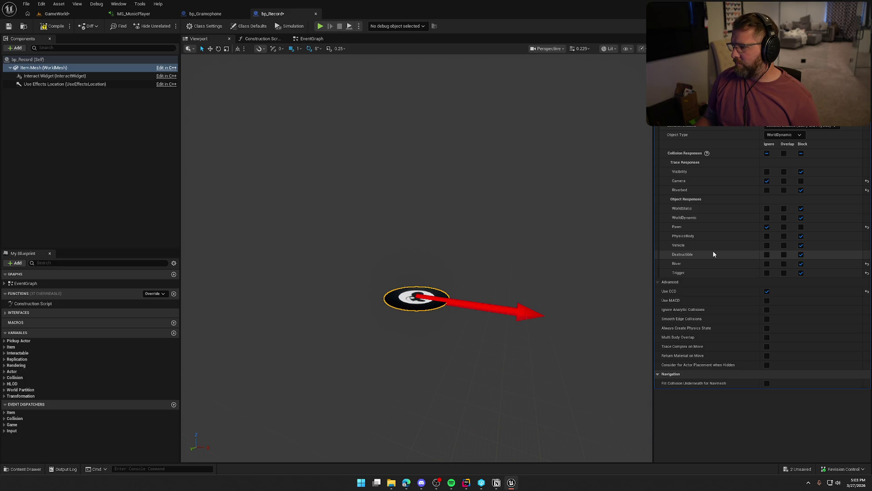
{"action": "mouse_move", "coordinate": [672, 303]}
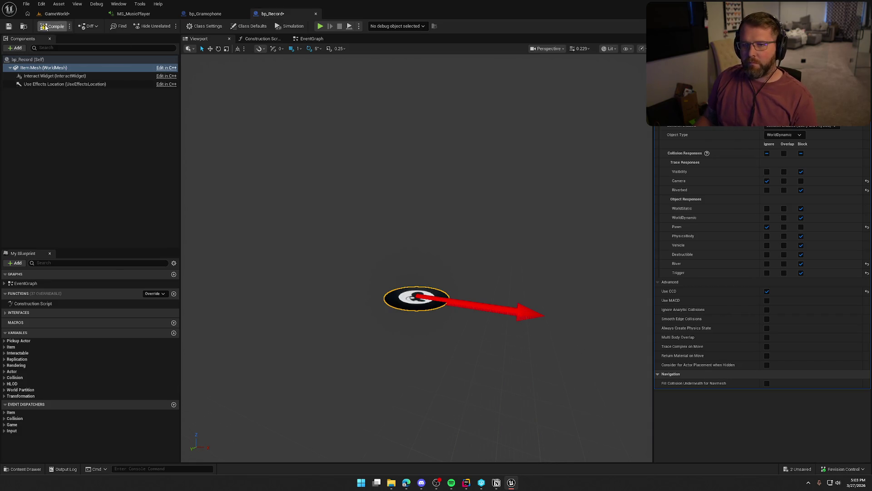
{"action": "left_click", "coordinate": [57, 13]}
{"action": "left_click", "coordinate": [191, 26]}
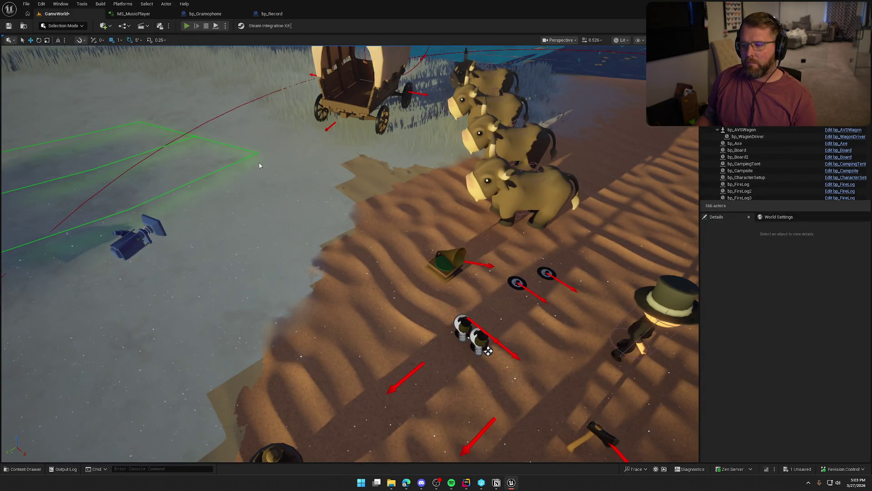
Pick up and drop the record, place it in the gramophone, then carry and set down the gramophone.
{"action": "key", "text": "e"}
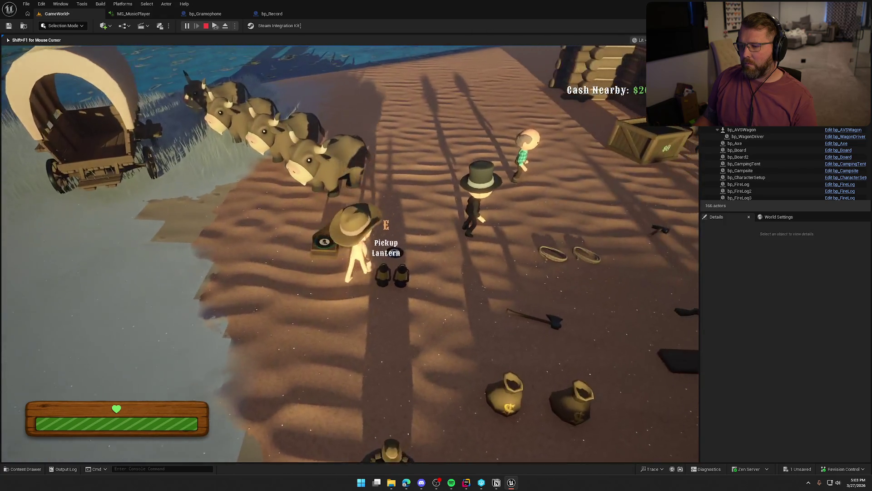
{"action": "key", "text": "e"}
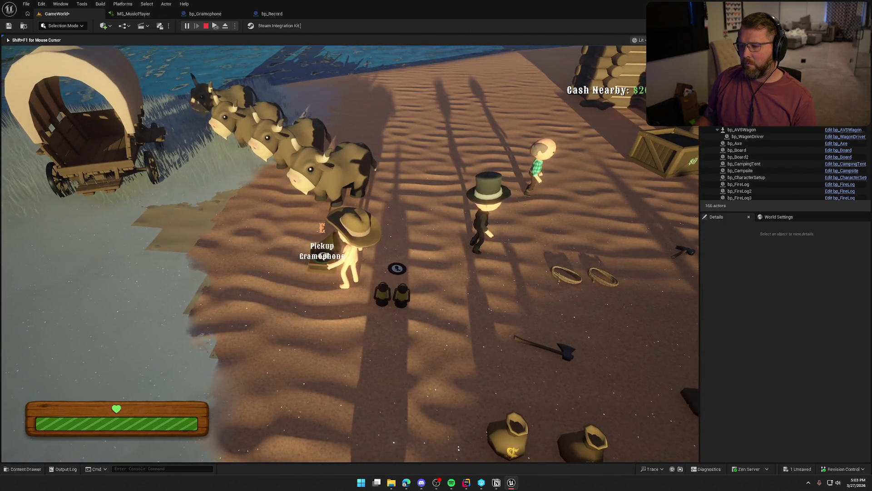
{"action": "right_click", "coordinate": [350, 254]}
{"action": "key", "text": "e"}
{"action": "left_click", "coordinate": [350, 245]}
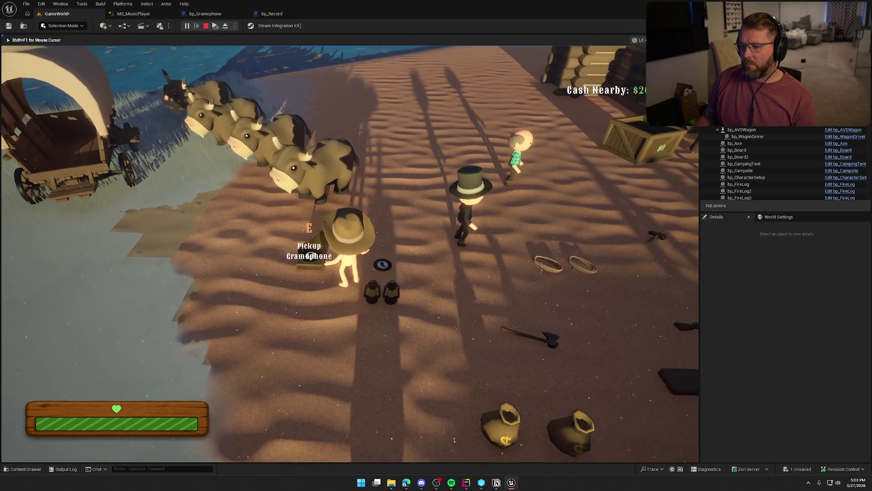
{"action": "key", "text": "e"}
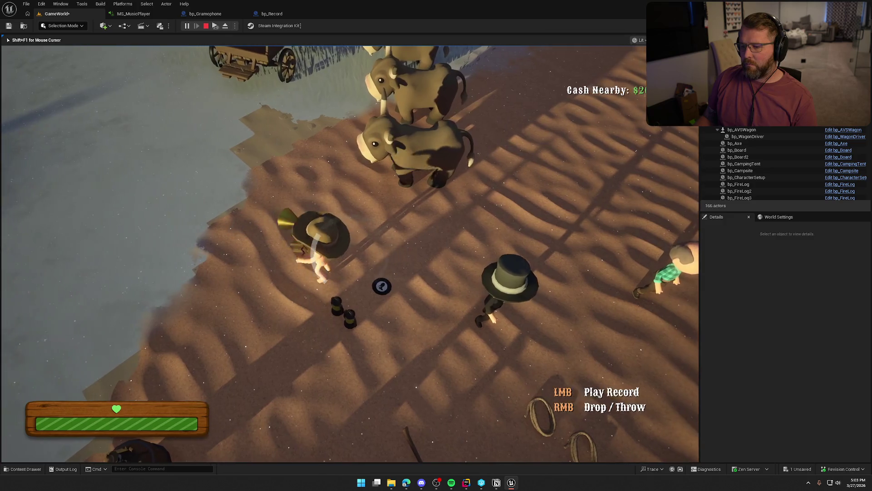
{"action": "right_click", "coordinate": [350, 247]}
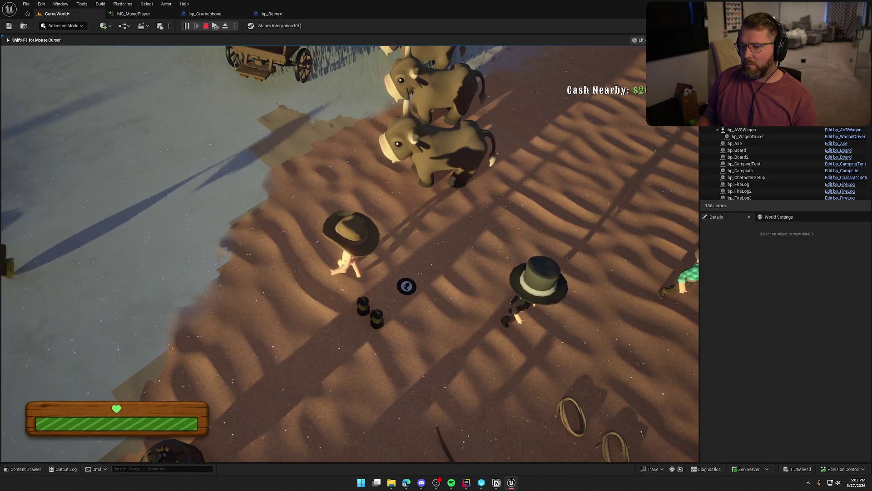
Walk and sprint across the sand and along the riverbank back to the gramophone, grabbing the record.
{"action": "key", "text": "w"}
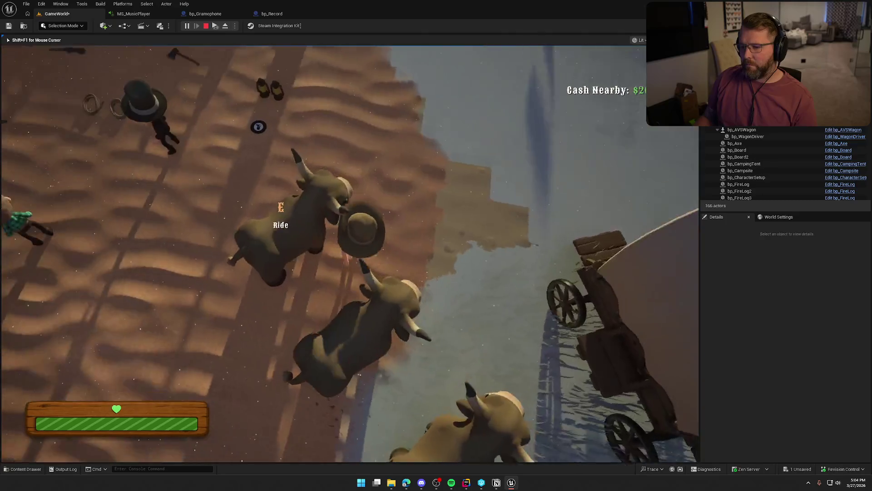
{"action": "key", "text": "e"}
{"action": "key", "text": "shift+w"}
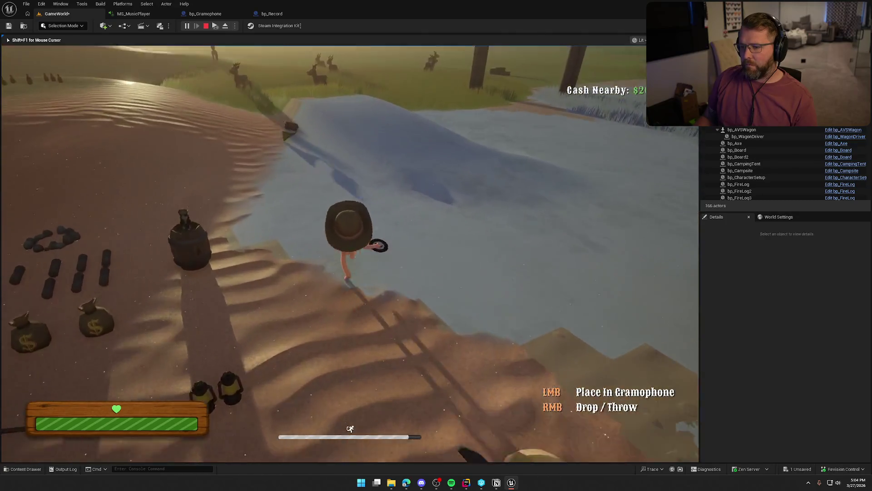
{"action": "key", "text": "w"}
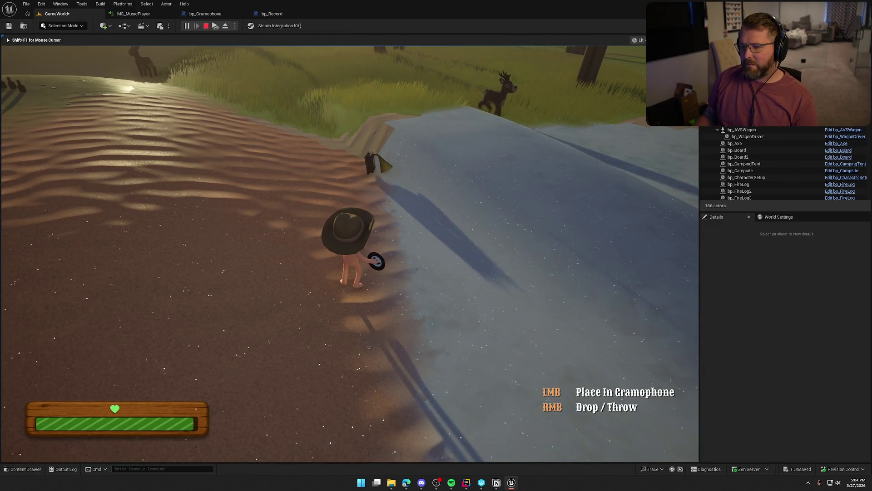
{"action": "key", "text": "w"}
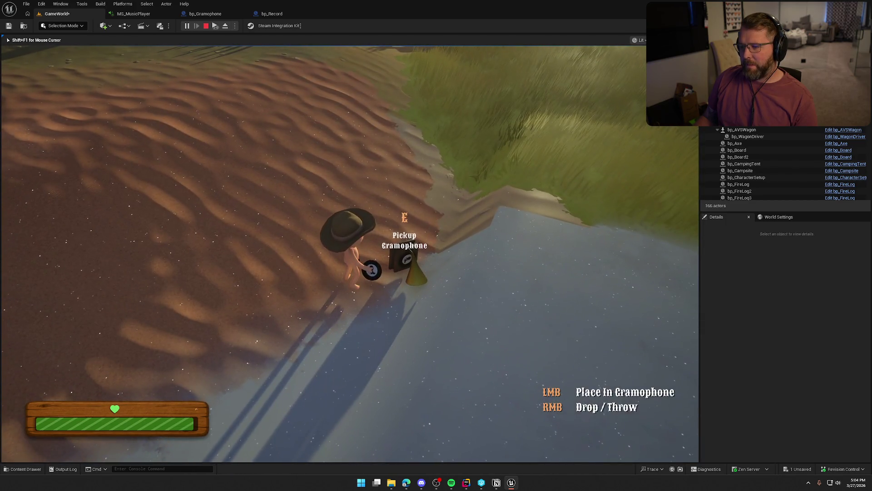
Repeatedly drop, throw and pick up the record to test how it lands.
{"action": "right_click", "coordinate": [350, 254]}
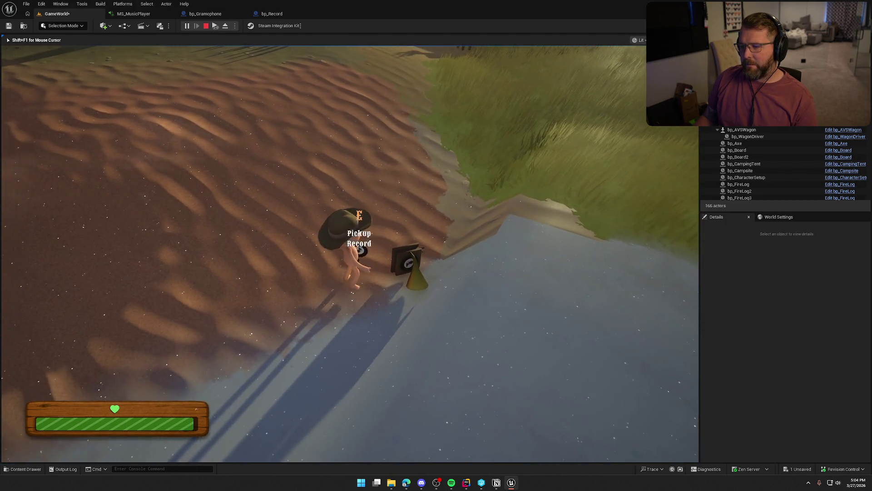
{"action": "key", "text": "e"}
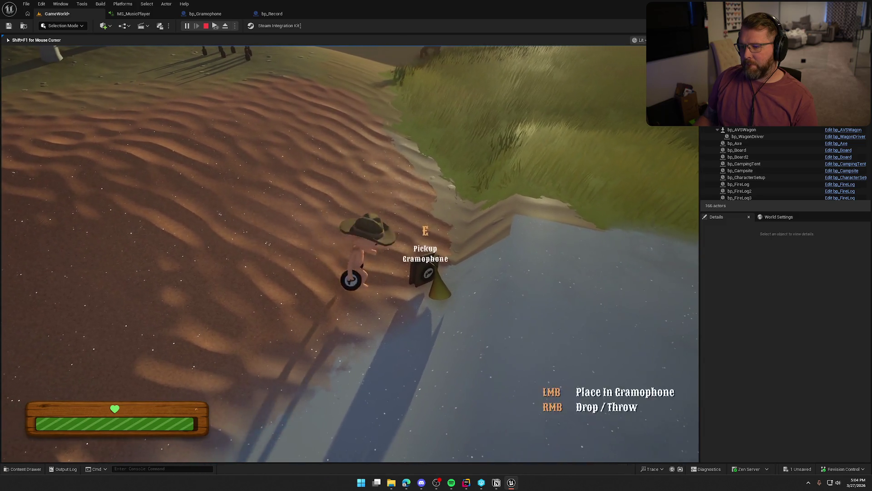
{"action": "right_click", "coordinate": [350, 254]}
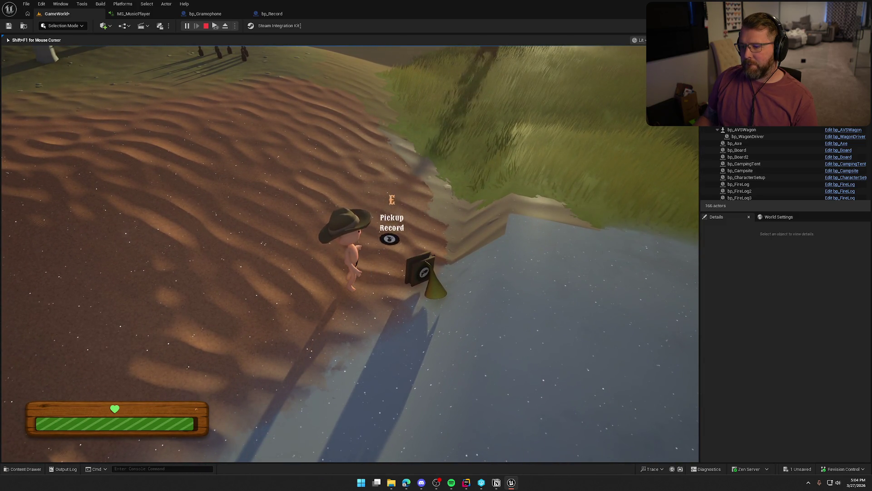
{"action": "key", "text": "e"}
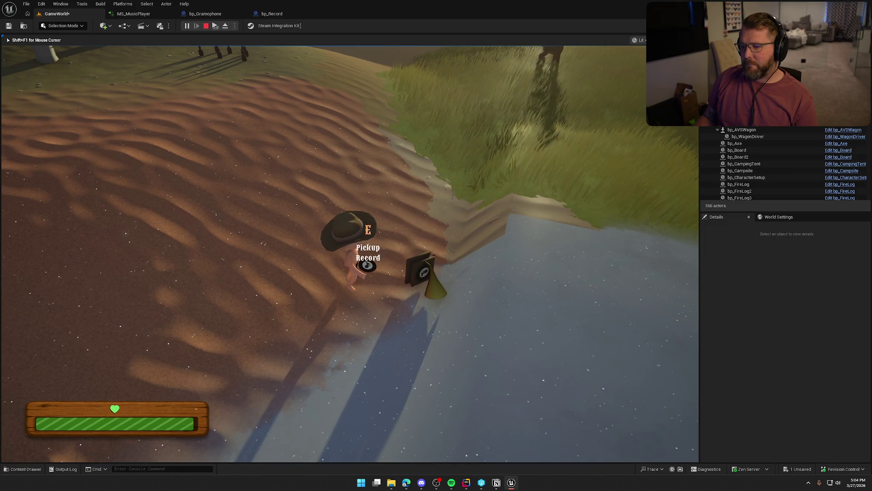
{"action": "right_click", "coordinate": [349, 253]}
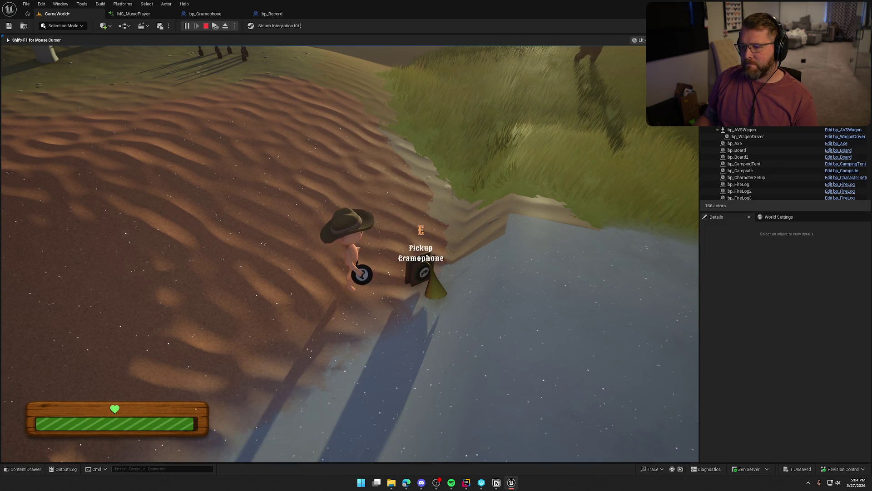
{"action": "key", "text": "e"}
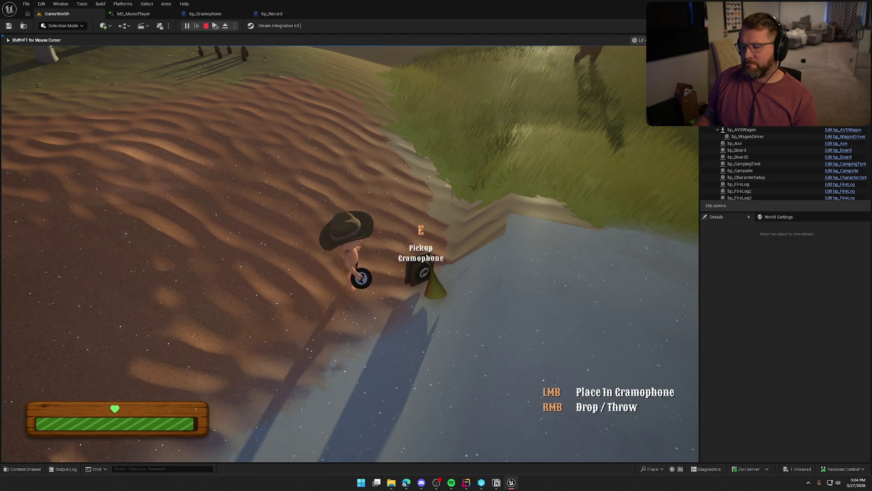
{"action": "right_click", "coordinate": [349, 254]}
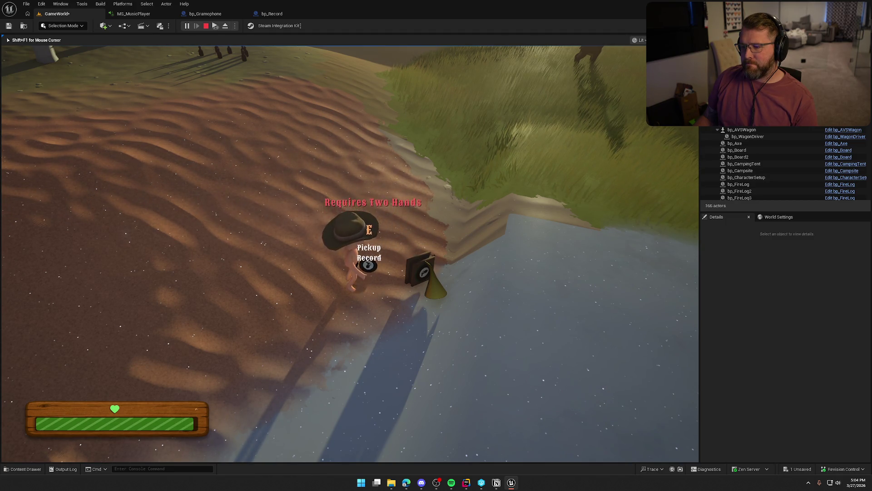
{"action": "key", "text": "e"}
{"action": "right_click", "coordinate": [350, 254]}
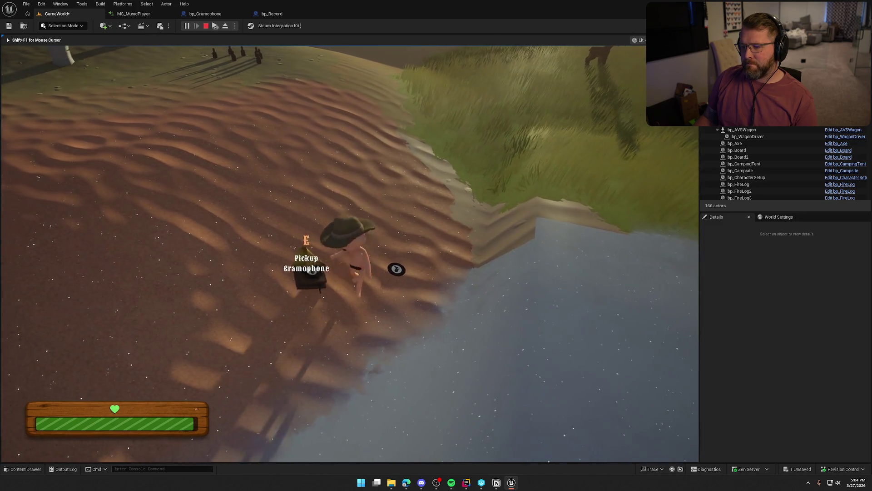
{"action": "key", "text": "e"}
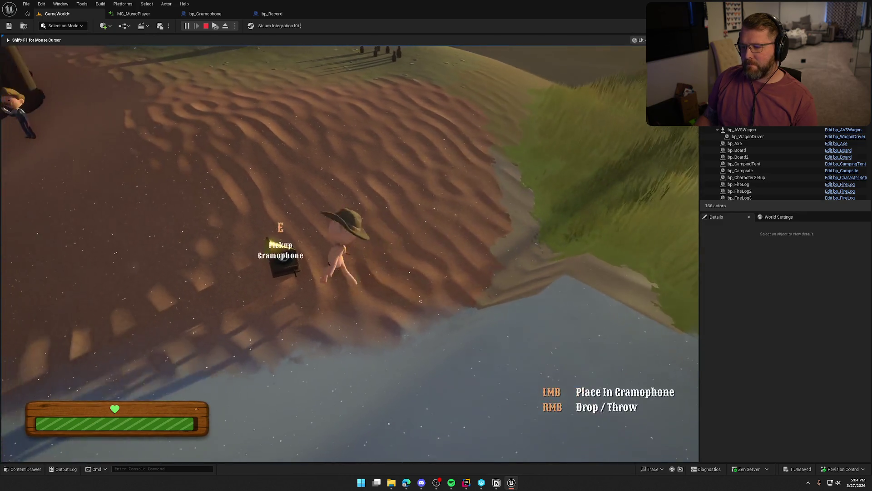
{"action": "right_click", "coordinate": [350, 253]}
Reposition the gramophone, drop the record beside it, and stop the play session with Esc.
{"action": "key", "text": "e"}
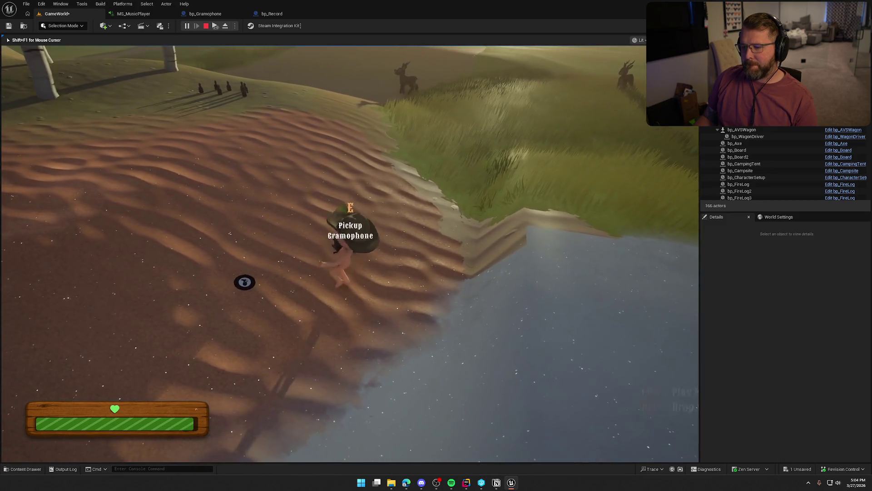
{"action": "right_click", "coordinate": [350, 253]}
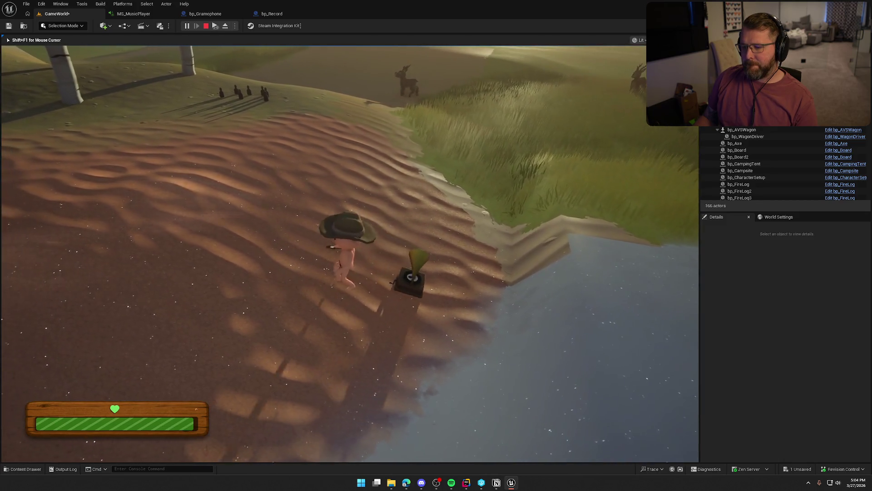
{"action": "key", "text": "e"}
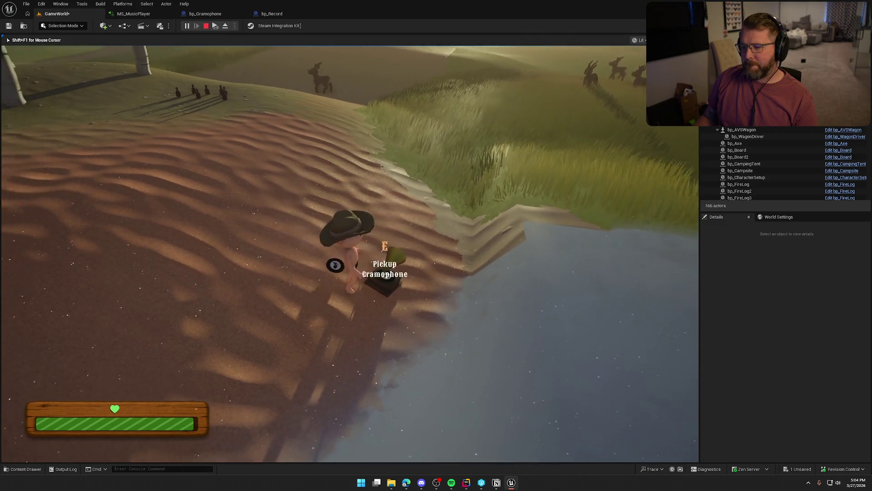
{"action": "right_click", "coordinate": [350, 254]}
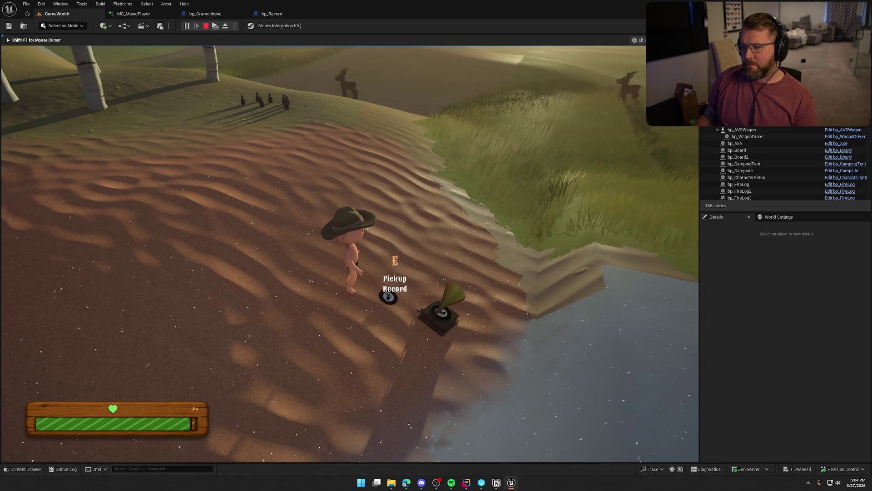
{"action": "key", "text": "Escape"}
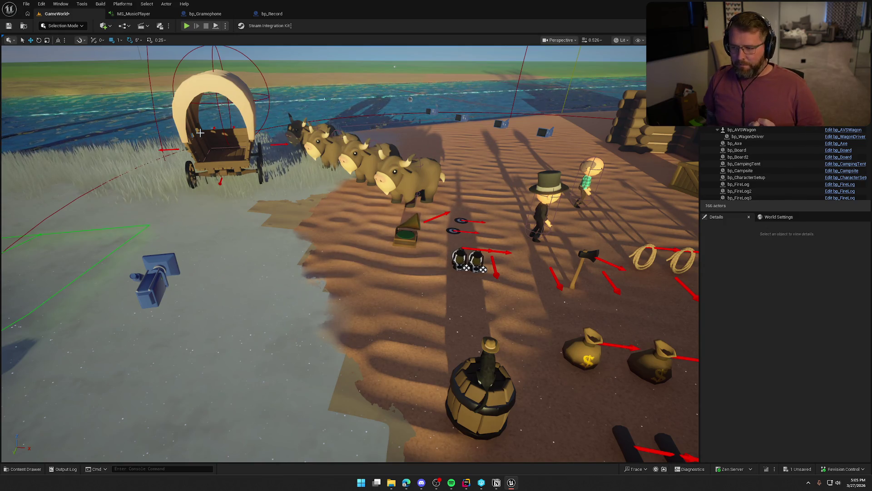
Inspect the two records and the gramophone in the level, orbiting around the selected gramophone.
{"action": "left_click_drag", "start_coordinate": [333, 201], "coordinate": [232, 116]}
{"action": "scroll", "coordinate": [338, 205], "scroll_direction": "down", "scroll_amount": 5}
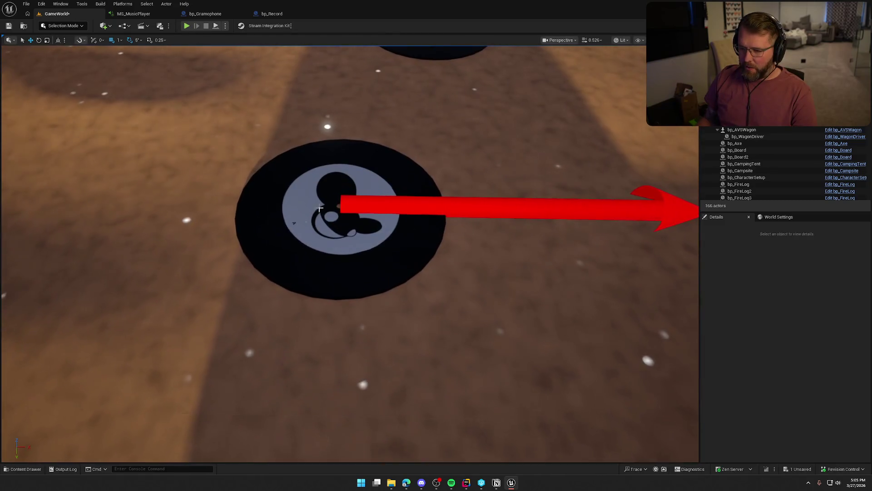
{"action": "scroll", "coordinate": [316, 199], "scroll_direction": "up", "scroll_amount": 10}
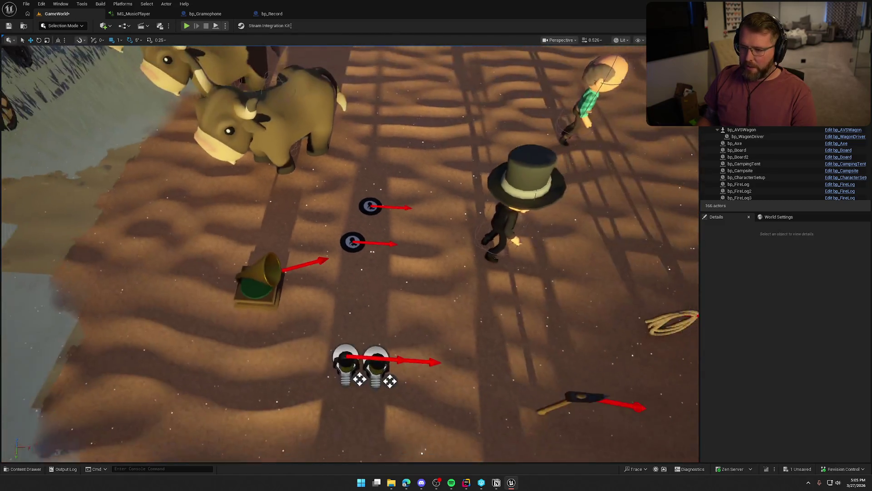
{"action": "scroll", "coordinate": [348, 228], "scroll_direction": "up", "scroll_amount": 5}
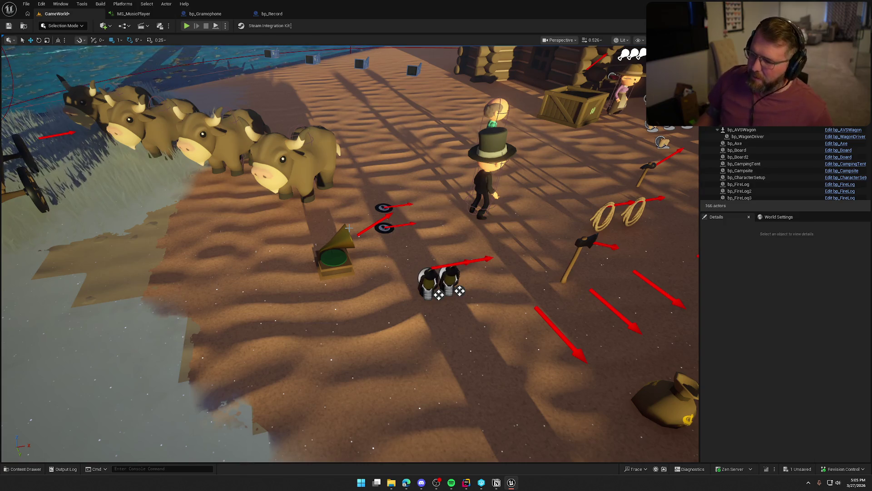
{"action": "scroll", "coordinate": [424, 250], "scroll_direction": "down", "scroll_amount": 3}
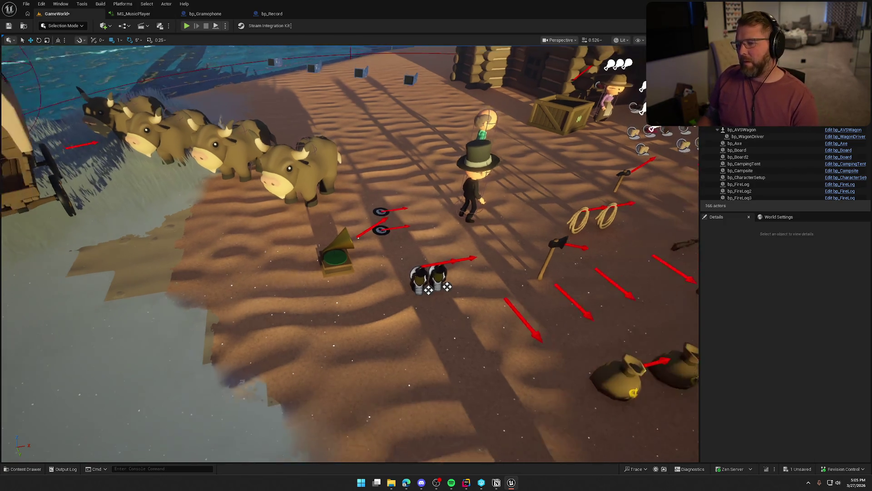
{"action": "scroll", "coordinate": [425, 249], "scroll_direction": "up", "scroll_amount": 6}
{"action": "scroll", "coordinate": [403, 274], "scroll_direction": "down", "scroll_amount": 1}
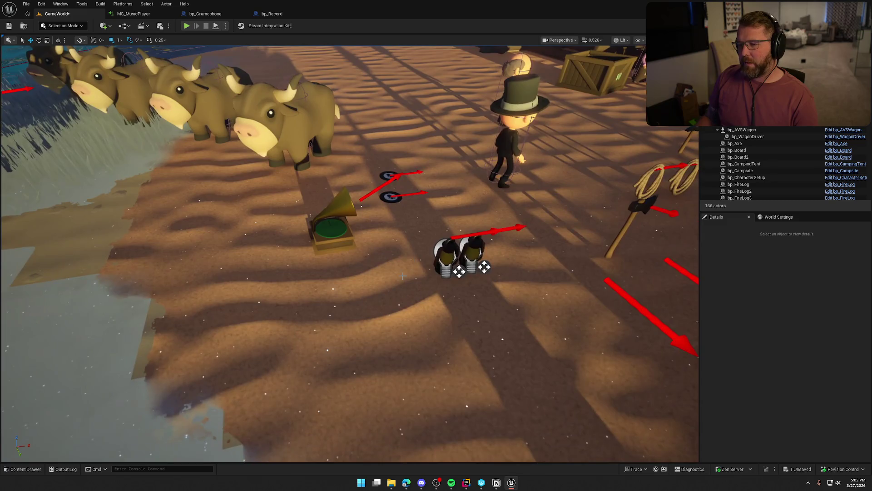
{"action": "scroll", "coordinate": [407, 275], "scroll_direction": "up", "scroll_amount": 2}
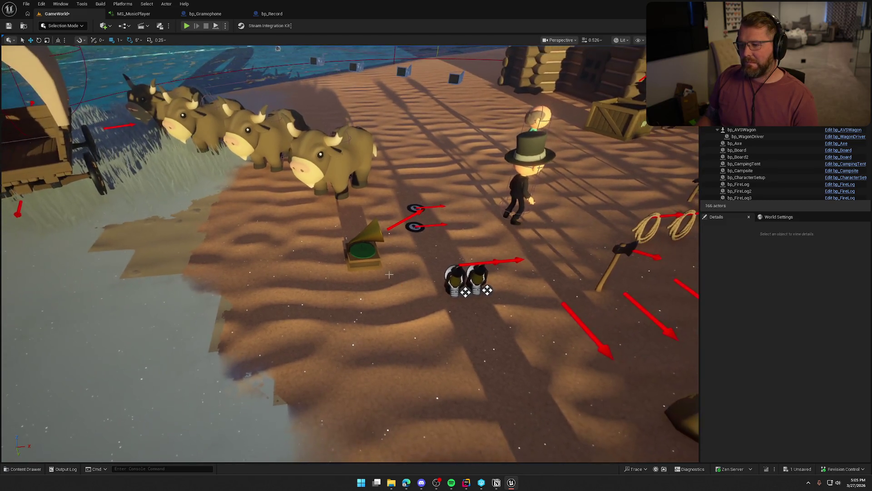
{"action": "left_click", "coordinate": [364, 249]}
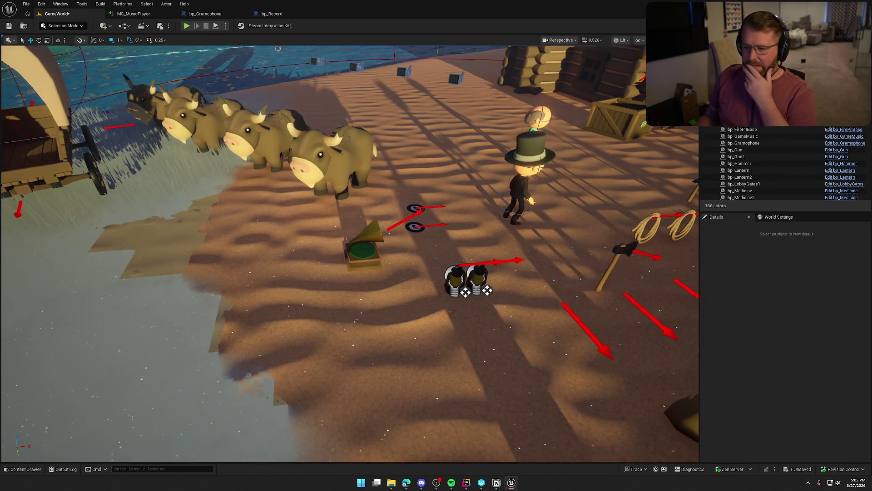
{"action": "mouse_move", "coordinate": [414, 227]}
{"action": "left_mouse_down"}
{"action": "mouse_move", "coordinate": [459, 214]}
{"action": "mouse_move", "coordinate": [409, 245]}
{"action": "mouse_move", "coordinate": [325, 217]}
{"action": "left_mouse_up"}
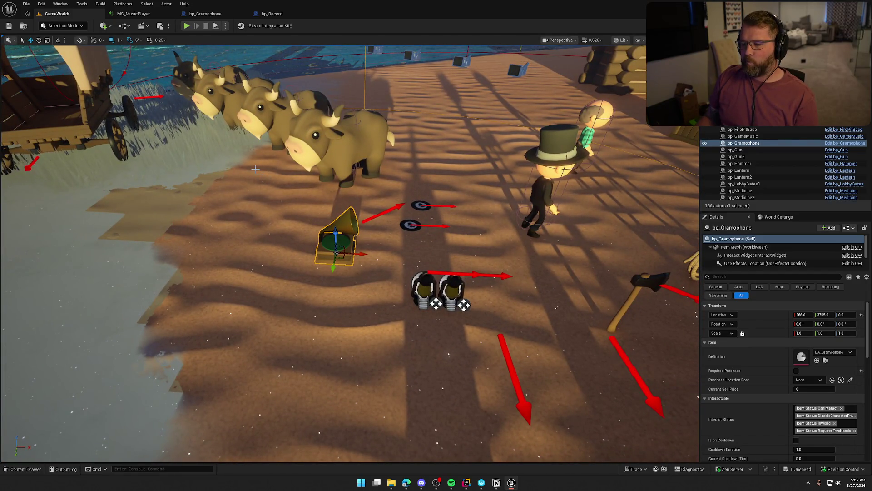
{"action": "left_click_drag", "start_coordinate": [255, 169], "coordinate": [255, 170]}
{"action": "key", "text": "Escape"}
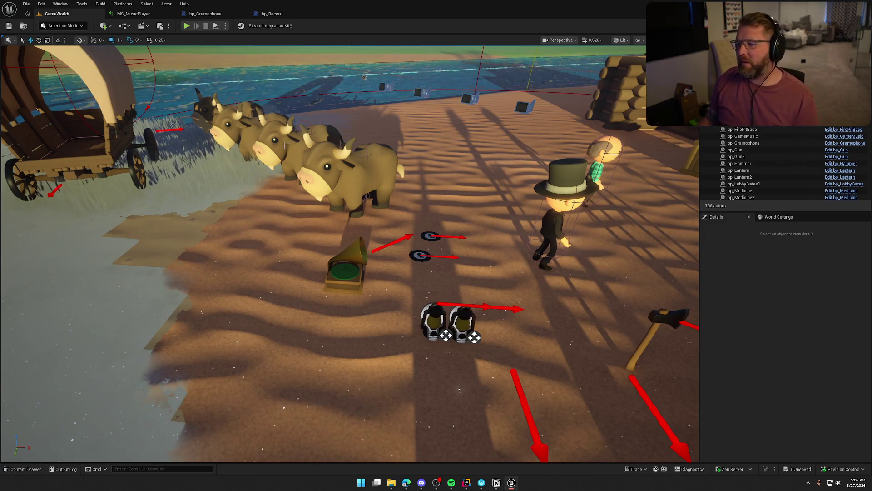
Browse the content drawer to the Logic › Data folder, then move over to Rider with the log hidden.
{"action": "key", "text": "ctrl+space"}
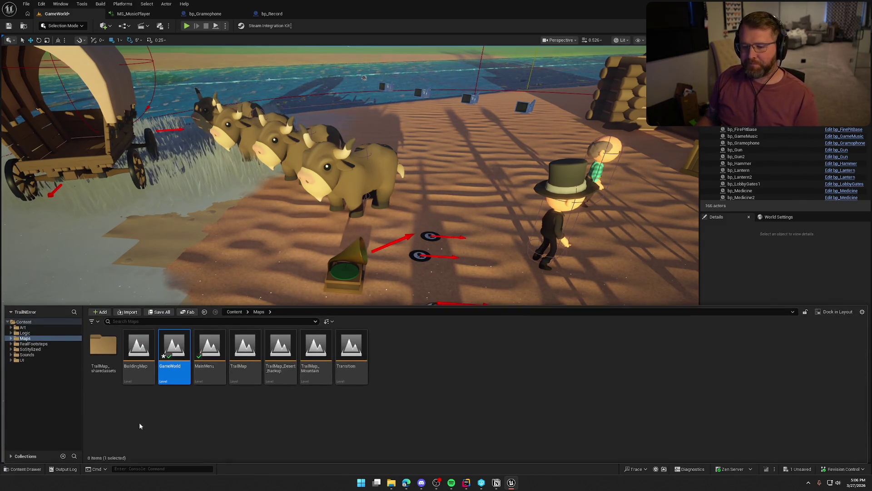
{"action": "left_click", "coordinate": [24, 332]}
{"action": "double_click", "coordinate": [171, 356]}
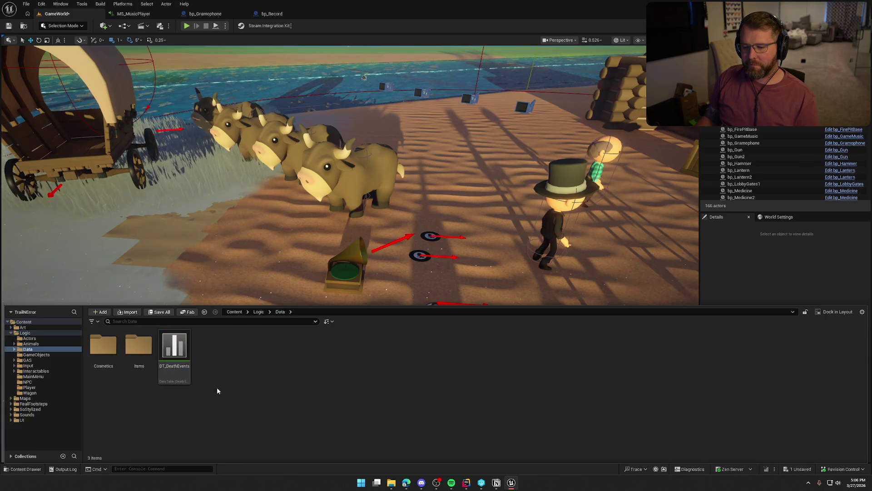
{"action": "right_click", "coordinate": [241, 361]}
{"action": "left_click", "coordinate": [240, 396]}
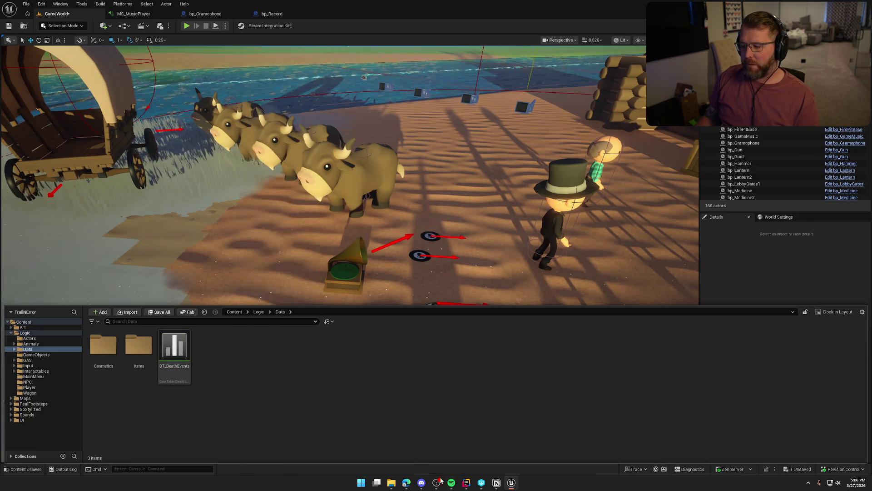
{"action": "left_click", "coordinate": [466, 482]}
{"action": "left_click", "coordinate": [850, 292]}
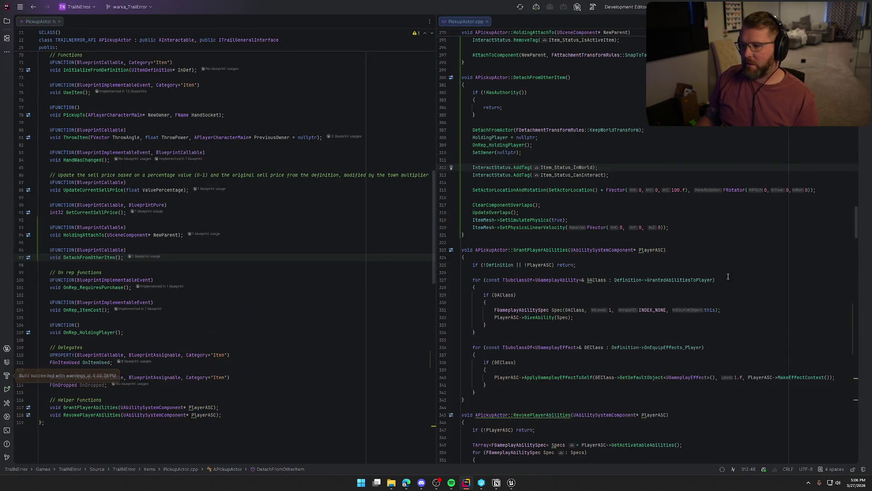
Close the PickupActor files, collapse the GAS and Player folders, and open TrailNErrorData.h.
{"action": "middle_click", "coordinate": [34, 23]}
{"action": "middle_click", "coordinate": [34, 22]}
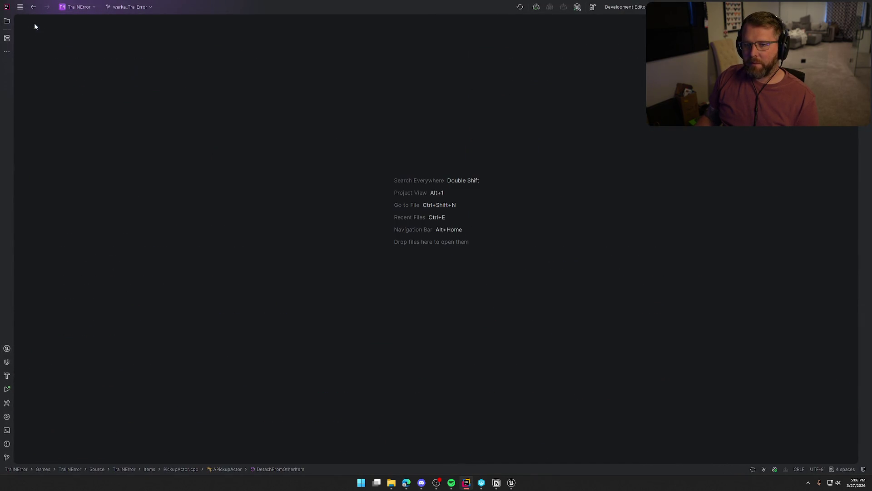
{"action": "left_click", "coordinate": [7, 21]}
{"action": "left_click", "coordinate": [54, 132]}
{"action": "left_click", "coordinate": [53, 156]}
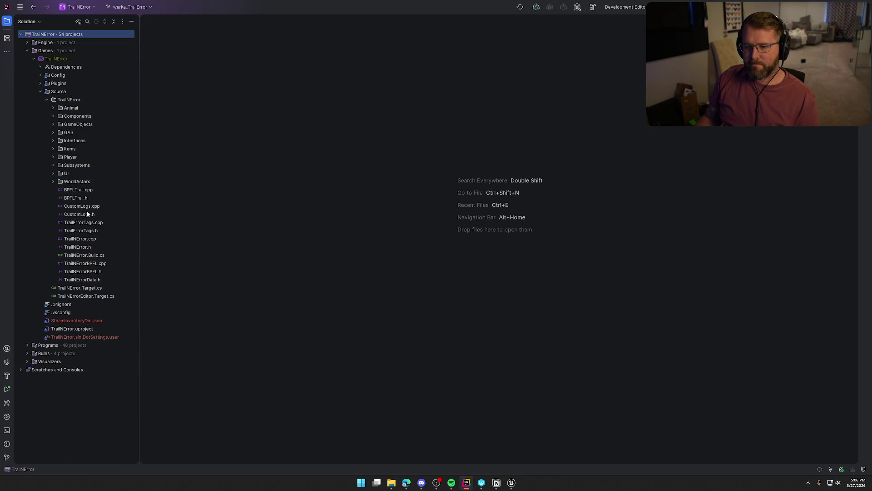
{"action": "double_click", "coordinate": [92, 281]}
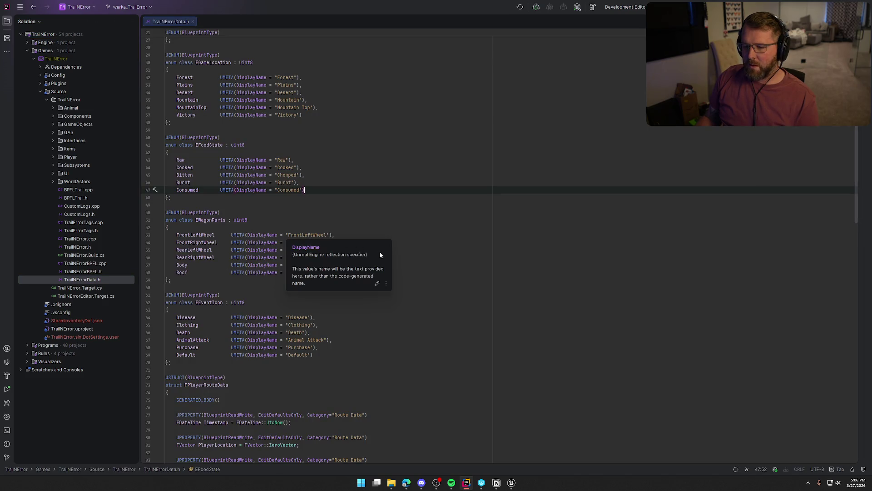
At the end of the file, declare USTRUCT(BlueprintType) struct FMusicRecord : public FTableRowBase with GENERATED_BODY().
{"action": "scroll", "coordinate": [394, 336], "scroll_direction": "down", "scroll_amount": 20}
{"action": "scroll", "coordinate": [394, 336], "scroll_direction": "down", "scroll_amount": 12}
{"action": "left_click", "coordinate": [214, 420]}
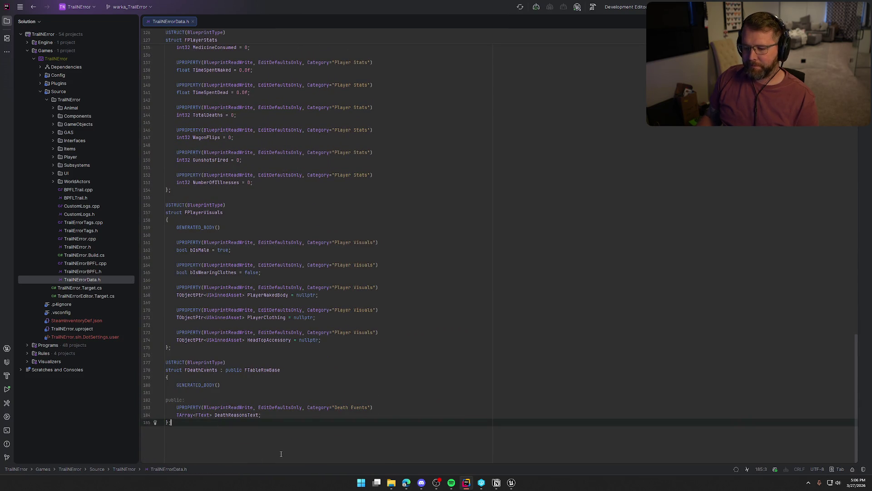
{"action": "key", "text": "Return"}
{"action": "key", "text": "Return"}
{"action": "type", "text": "UST"}
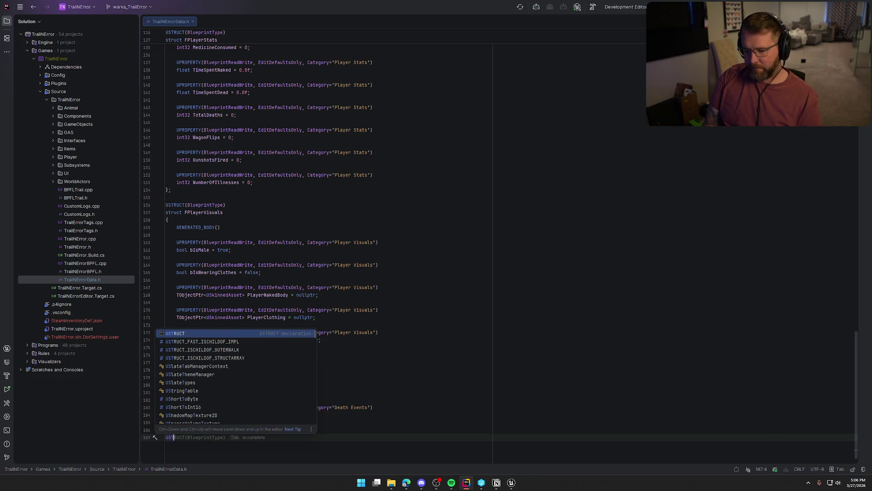
{"action": "key", "text": "Tab"}
{"action": "key", "text": "Return"}
{"action": "type", "text": "st"}
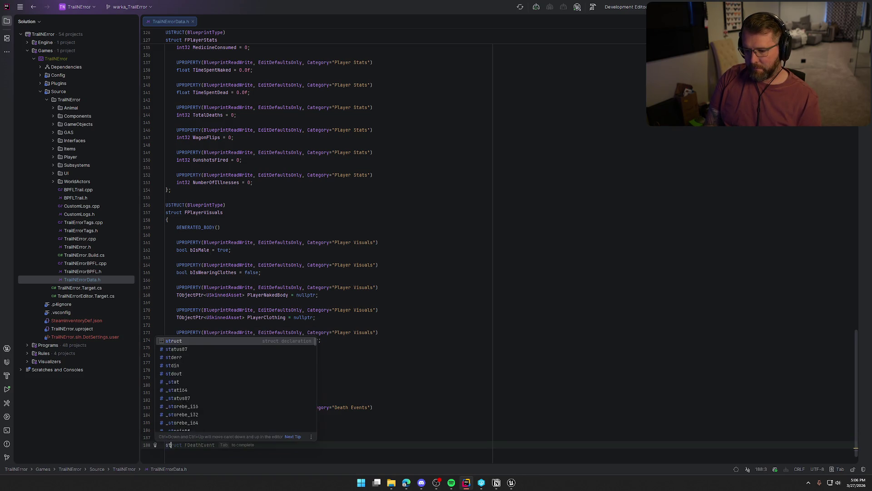
{"action": "type", "text": "ruct F"}
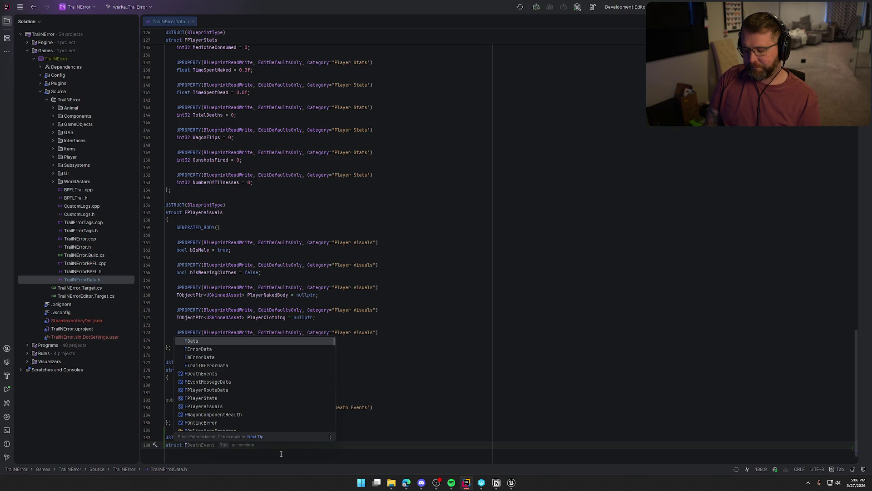
{"action": "type", "text": "MusicRecord "}
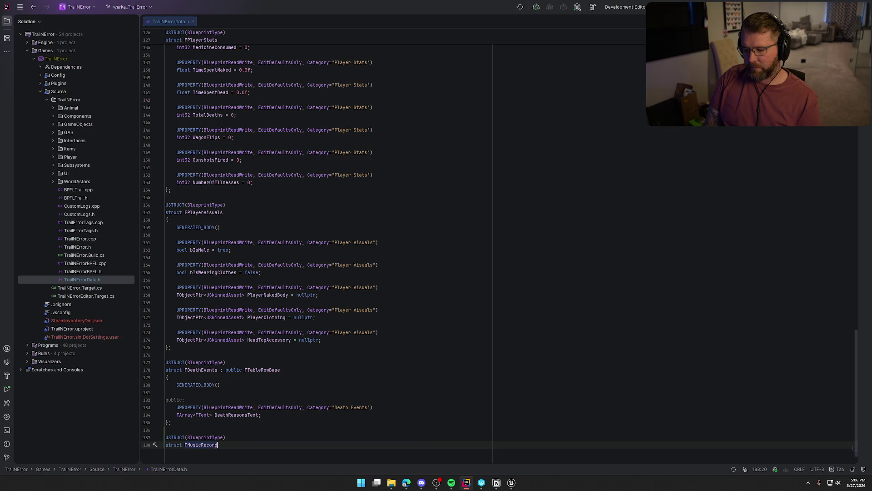
{"action": "type", "text": ": public FT"}
{"action": "key", "text": "Return"}
{"action": "key", "text": "Return"}
{"action": "type", "text": "{"}
{"action": "key", "text": "Return"}
{"action": "type", "text": "GENERATED_BODY()"}
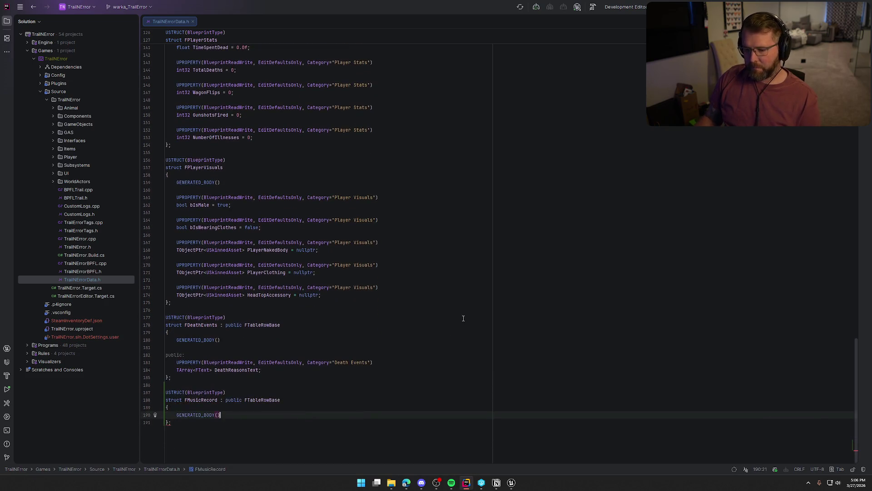
{"action": "key", "text": "Return"}
{"action": "key", "text": "Return"}
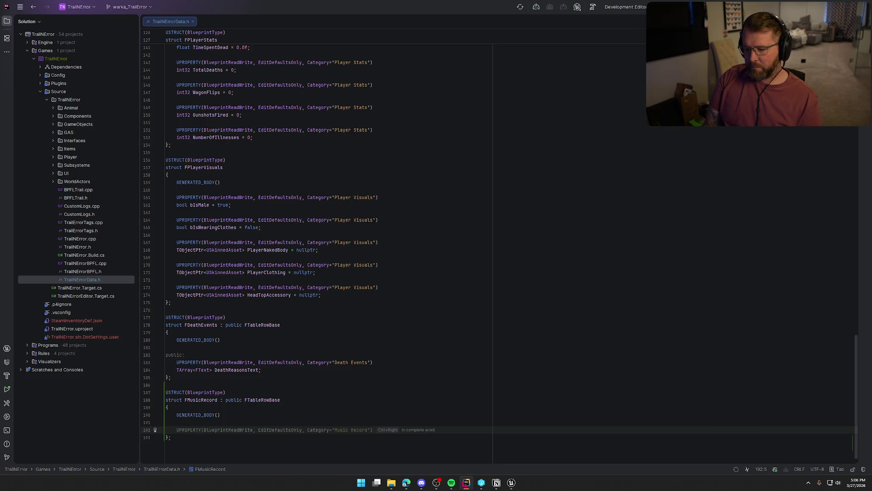
{"action": "type", "text": "UPROPERTY(BlueprintReadWrite, EditDefaultsOnly, Category=\"Music Record\")"}
{"action": "key", "text": "Return"}
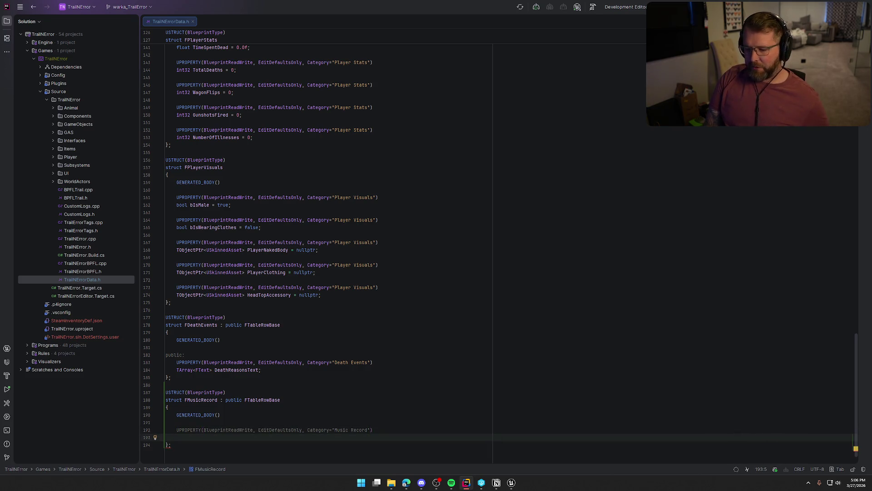
Add a TObjectPtr<UTexture2D> MusicTexture = nullptr property to the struct.
{"action": "type", "text": "FT"}
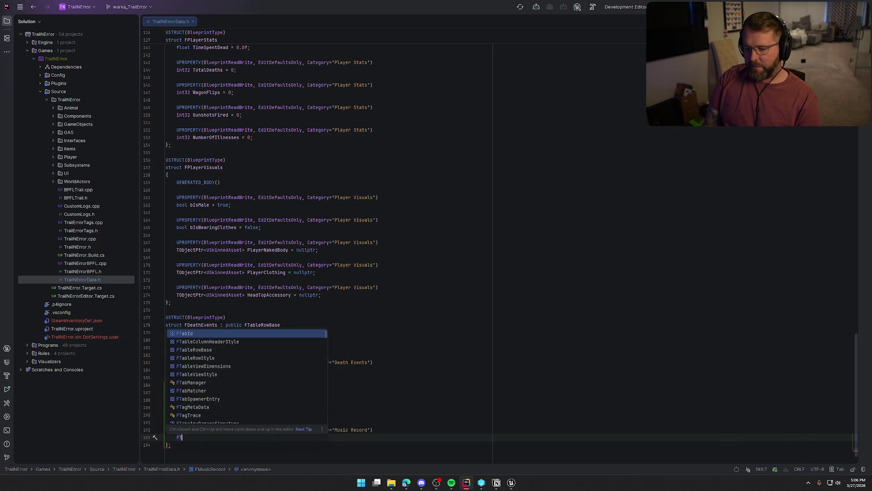
{"action": "type", "text": "exut"}
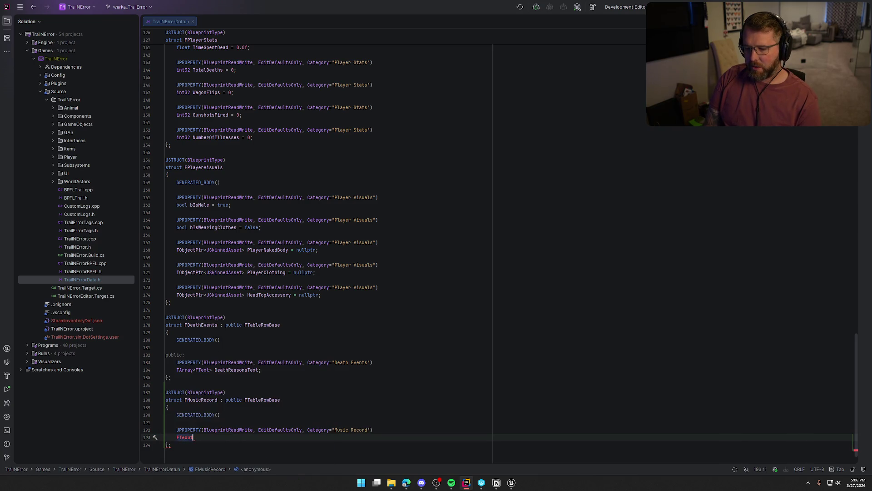
{"action": "key", "text": "BackSpace"}
{"action": "key", "text": "BackSpace"}
{"action": "type", "text": "ture"}
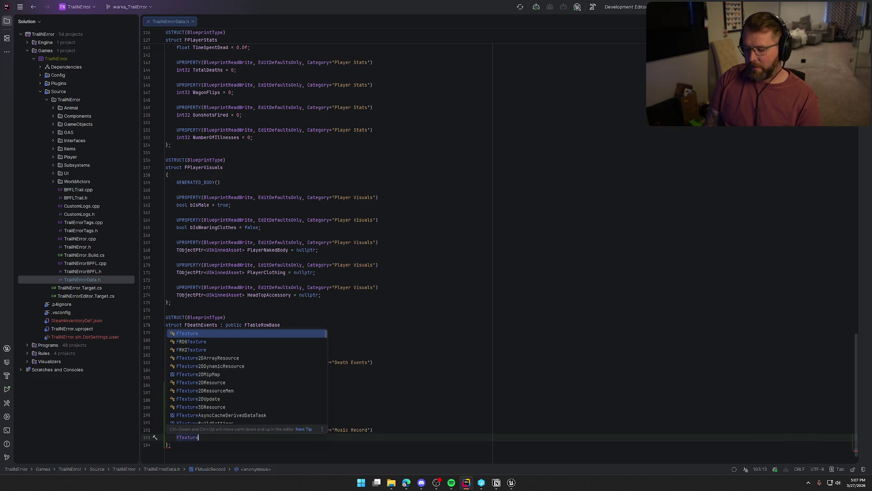
{"action": "type", "text": "2D"}
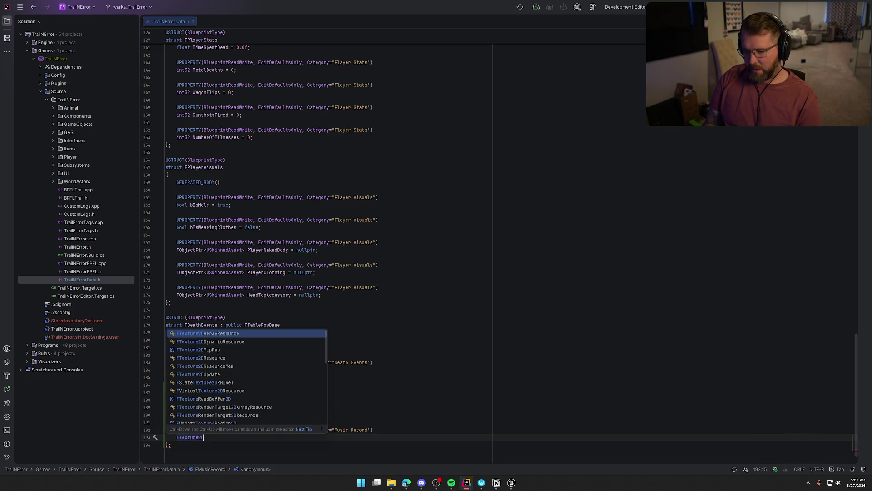
{"action": "key", "text": "Escape"}
{"action": "key", "text": "ctrl+BackSpace"}
{"action": "type", "text": "TObj"}
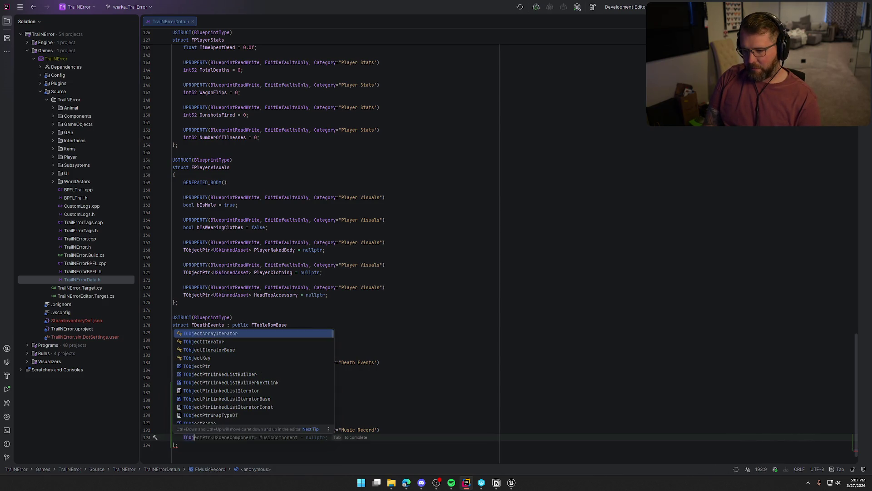
{"action": "type", "text": "ectPtr<FTexture2D"}
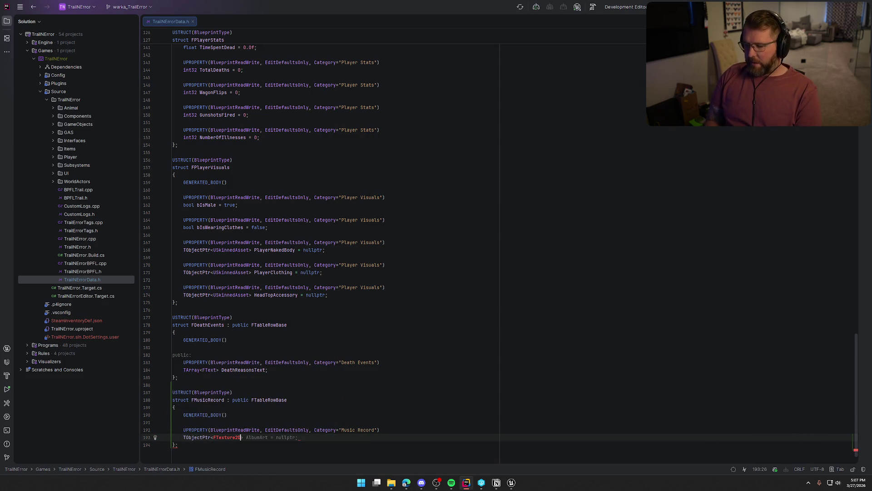
{"action": "left_click", "coordinate": [213, 437]}
{"action": "key", "text": "BackSpace"}
{"action": "type", "text": "U"}
{"action": "key", "text": "Home"}
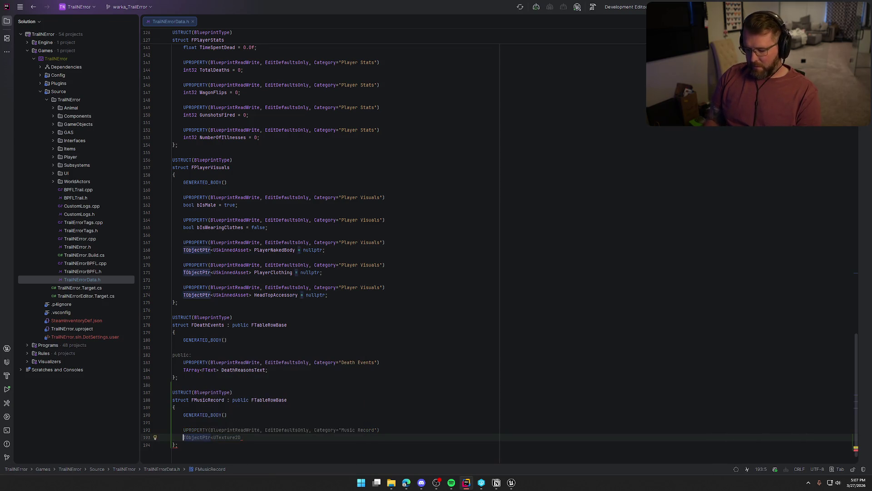
{"action": "key", "text": "End"}
{"action": "type", "text": ">"}
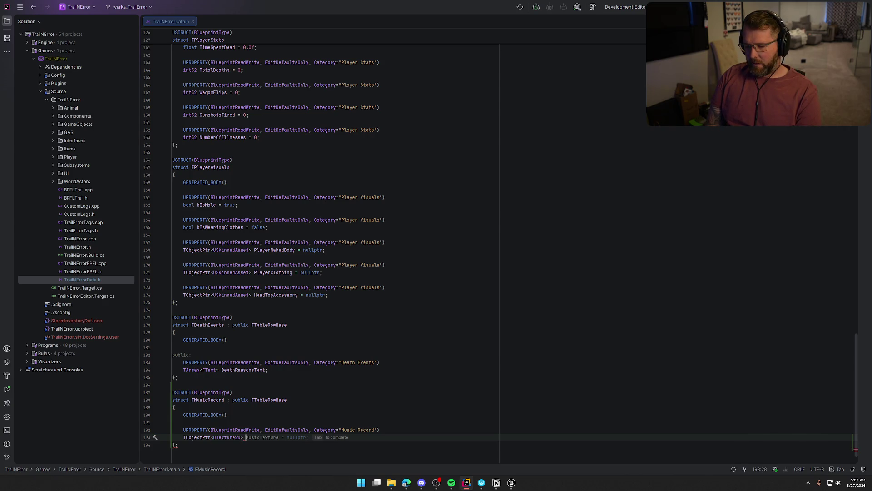
{"action": "key", "text": "Tab"}
Add a UPROPERTY with TObjectPtr<USoundBase> MusicSound = nullptr below it.
{"action": "key", "text": "Return"}
{"action": "key", "text": "Return"}
{"action": "type", "text": "UP"}
{"action": "key", "text": "Tab"}
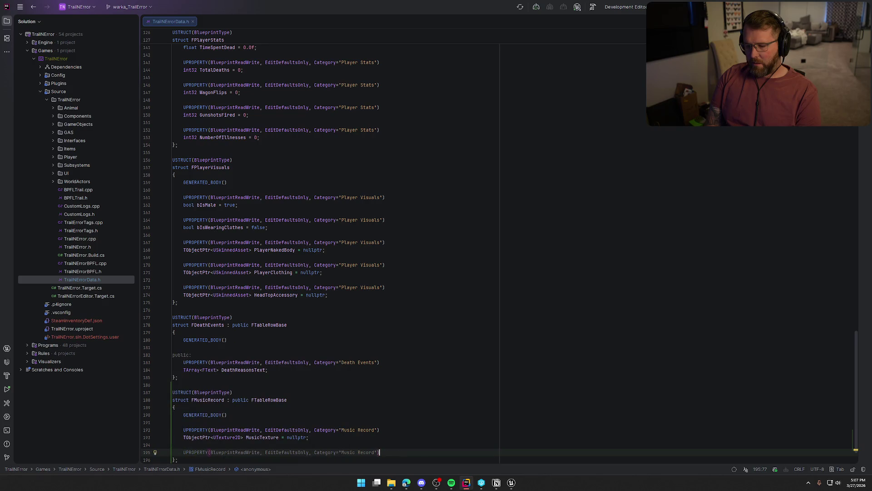
{"action": "key", "text": "Return"}
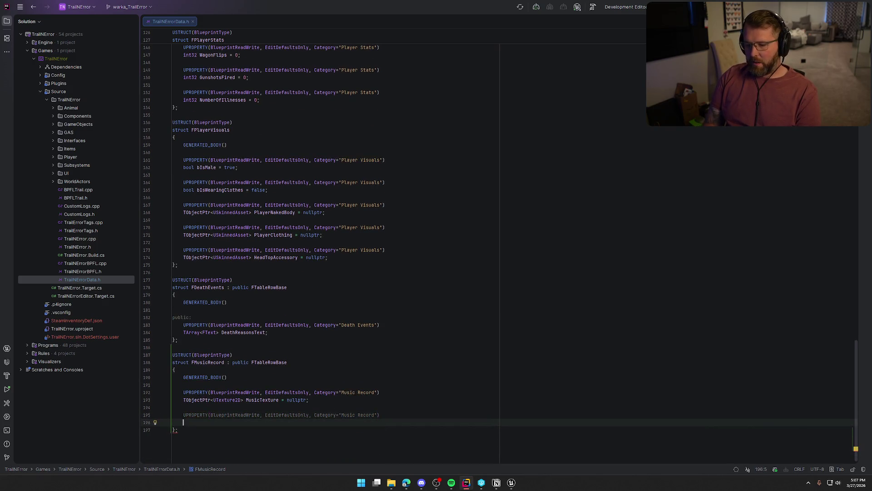
{"action": "type", "text": "TObjectPtr<"}
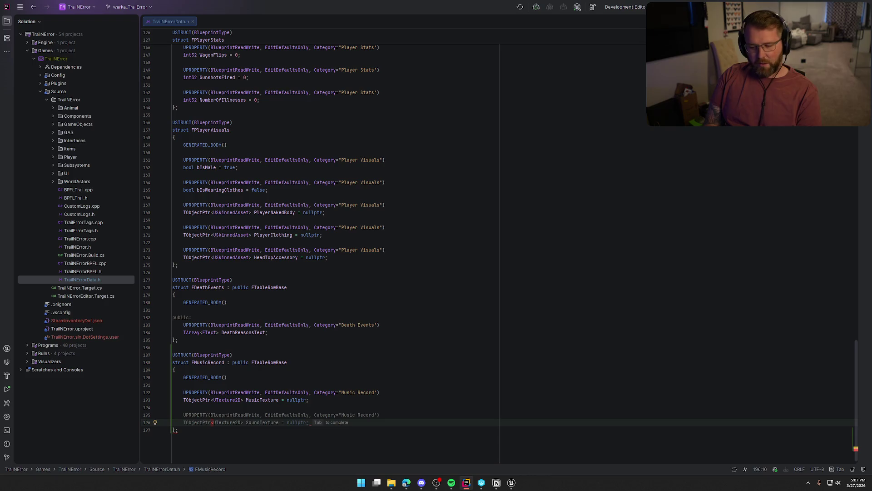
{"action": "type", "text": "USound"}
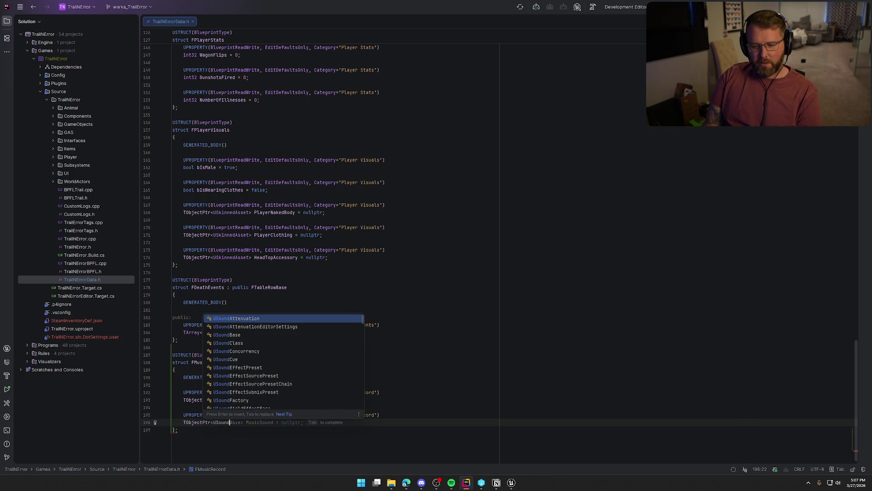
{"action": "type", "text": "Ba"}
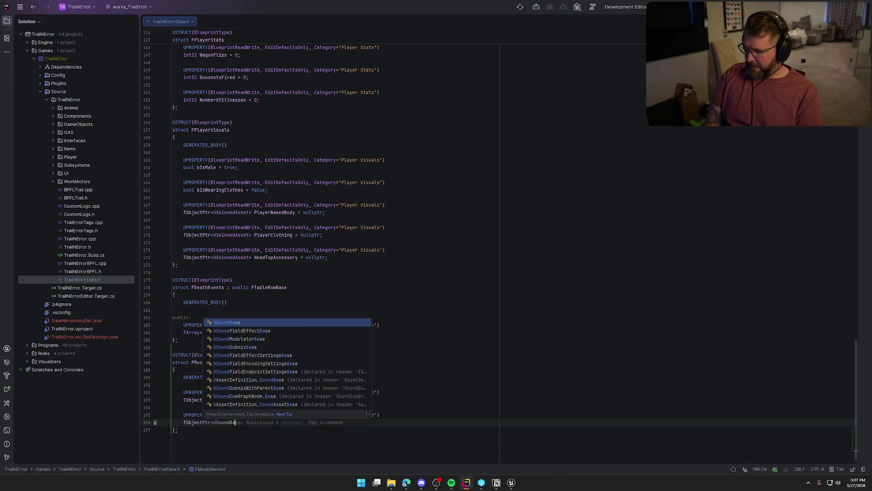
{"action": "key", "text": "Tab"}
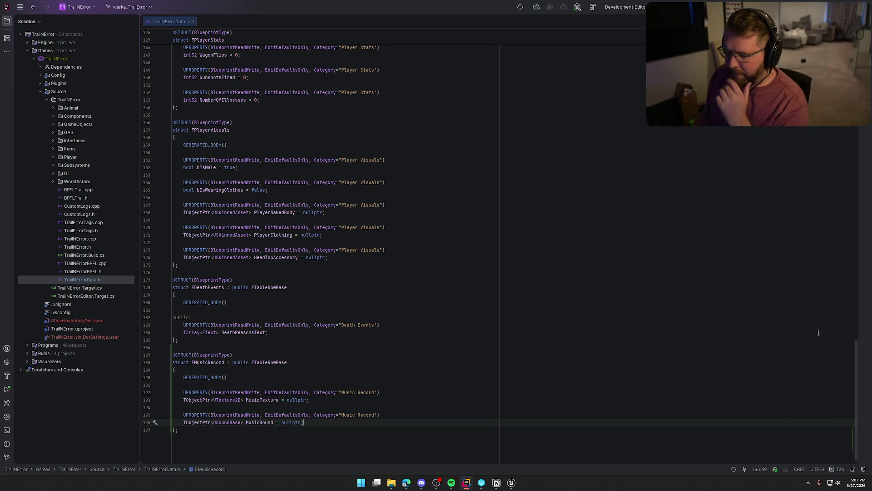
{"action": "left_click", "coordinate": [511, 482]}
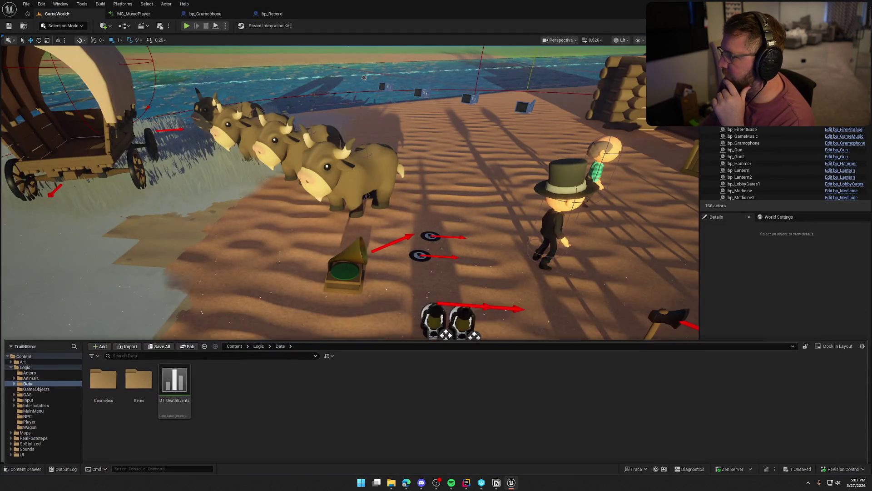
Save the GameWorld level via Save Selected, then build the project in Rider with Ctrl+Shift+B.
{"action": "key", "text": "ctrl+shift+s"}
{"action": "left_click", "coordinate": [455, 318]}
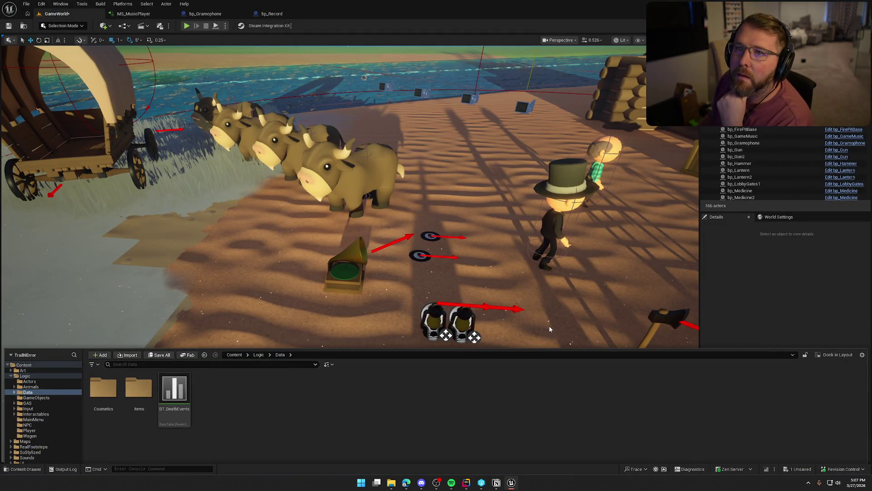
{"action": "key", "text": "alt+Tab"}
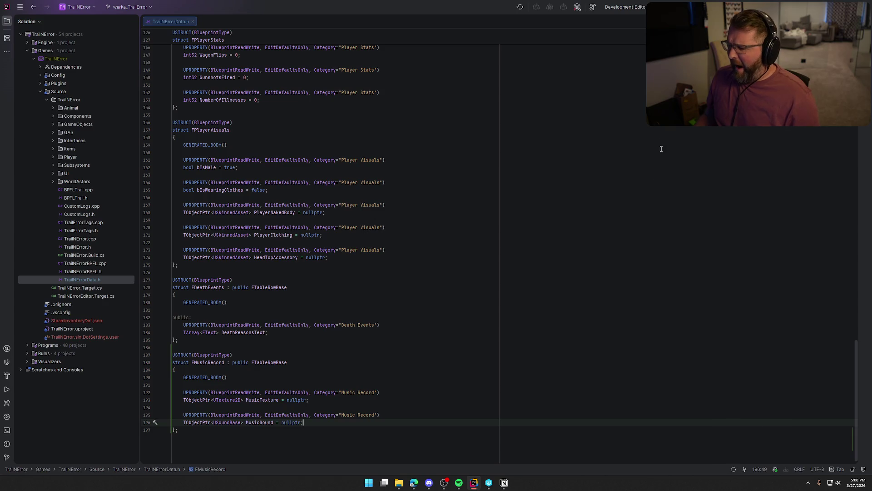
{"action": "key", "text": "ctrl+shift+b"}
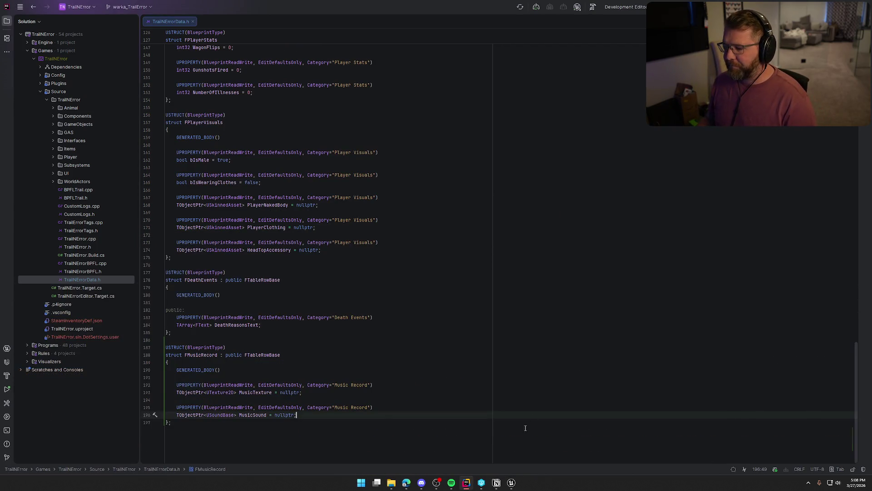
{"action": "left_click", "coordinate": [511, 481]}
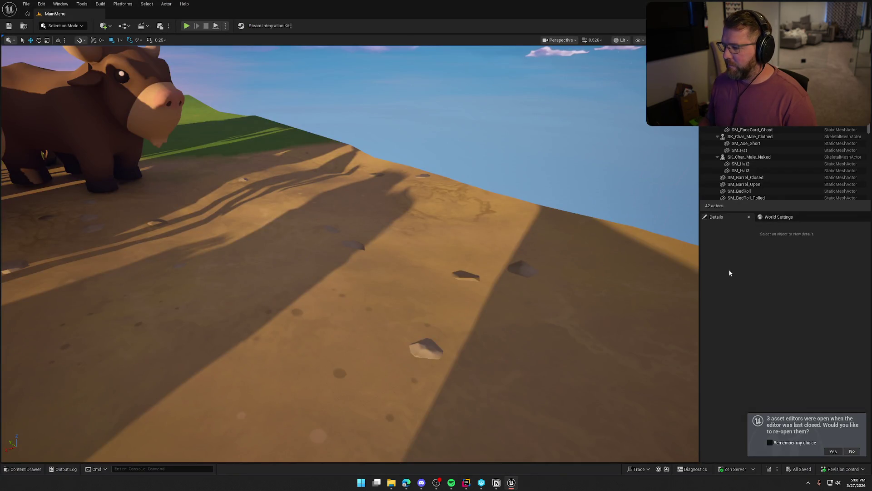
Create a Data Table in the Data folder using MusicRecord as the row structure.
{"action": "left_click", "coordinate": [832, 451]}
{"action": "key", "text": "ctrl+space"}
{"action": "right_click", "coordinate": [241, 360]}
{"action": "type", "text": "data"}
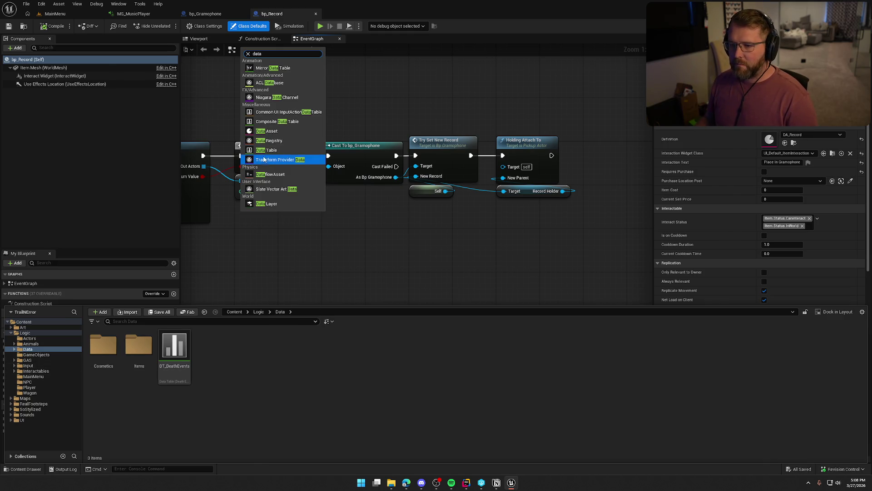
{"action": "left_click", "coordinate": [266, 150]}
{"action": "left_click", "coordinate": [424, 234]}
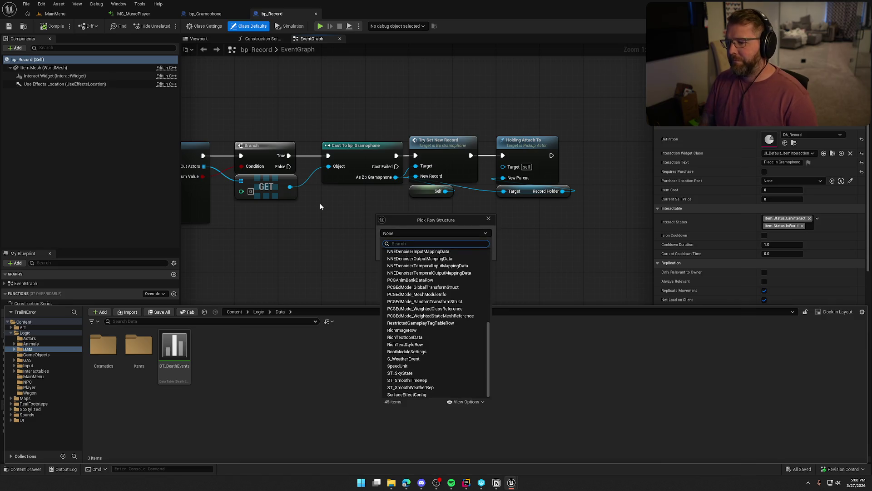
{"action": "type", "text": "record"}
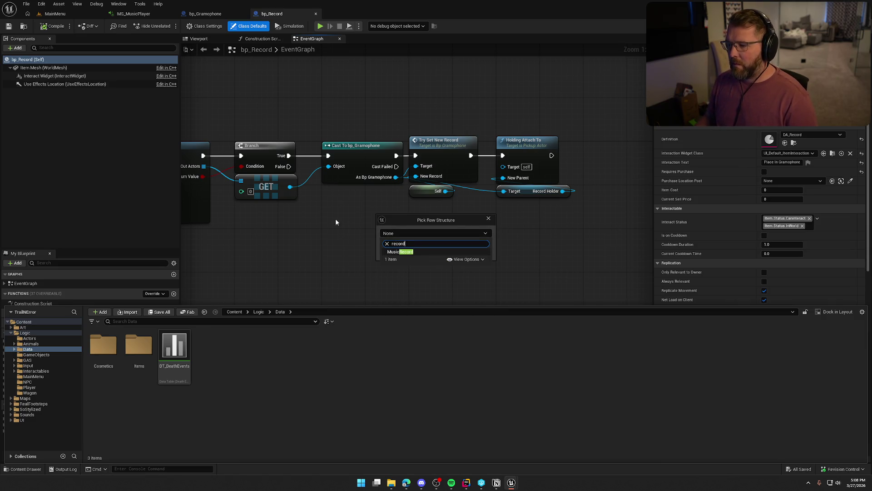
{"action": "left_click", "coordinate": [399, 252]}
{"action": "left_click", "coordinate": [469, 242]}
Name the table DT_Music, save it, and open it for editing.
{"action": "type", "text": "DT_Music"}
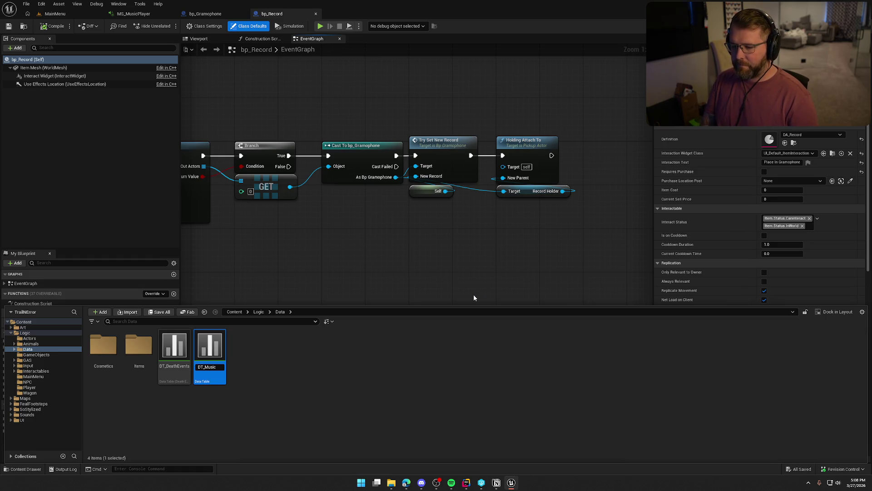
{"action": "key", "text": "Return"}
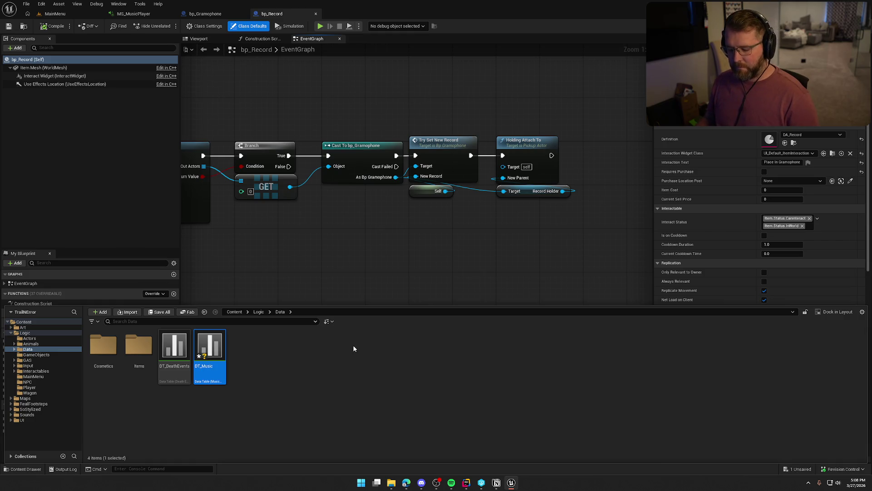
{"action": "key", "text": "ctrl+s"}
{"action": "key", "text": "ctrl+space"}
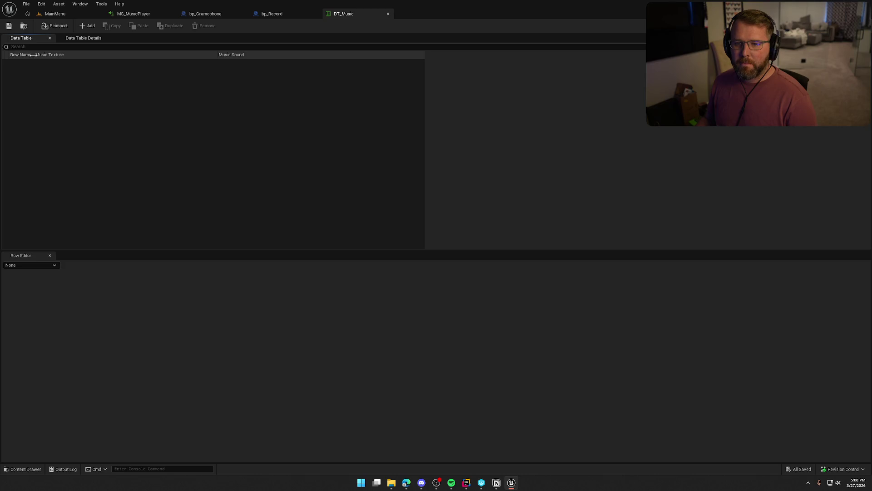
Add a row named Western and set its Music Texture to Deadmau5Record.
{"action": "left_click", "coordinate": [88, 26]}
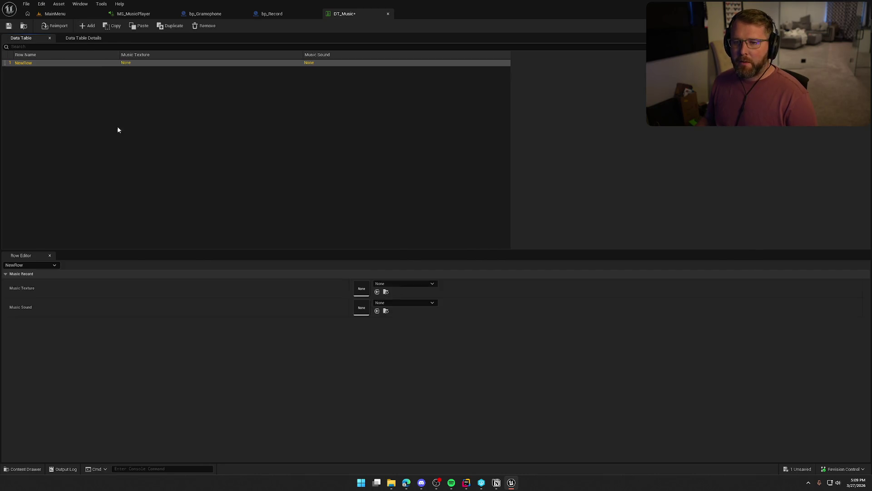
{"action": "double_click", "coordinate": [17, 64]}
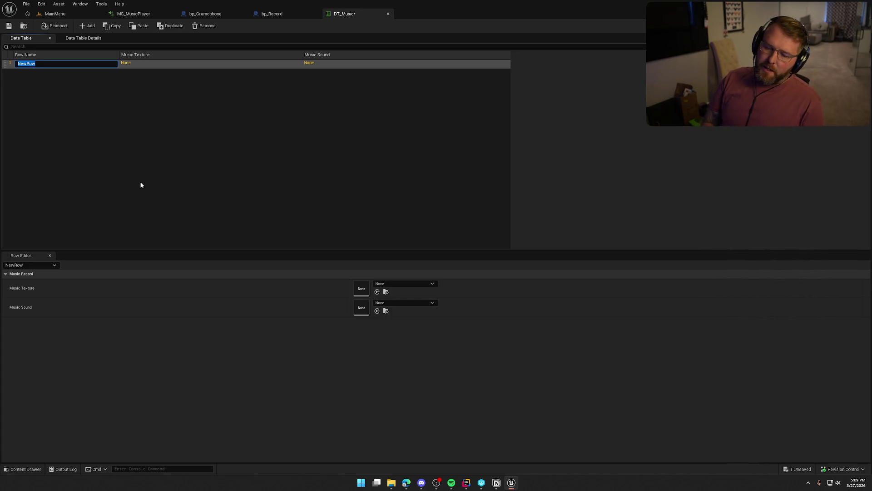
{"action": "type", "text": "Western"}
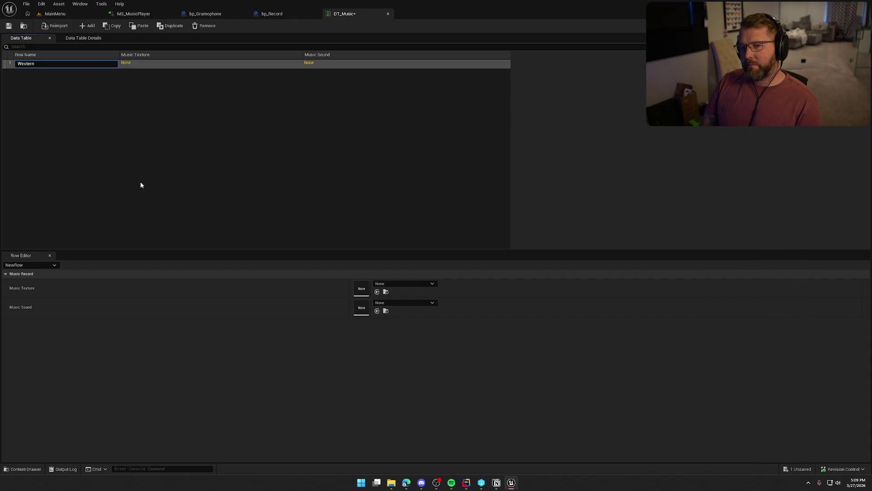
{"action": "key", "text": "Return"}
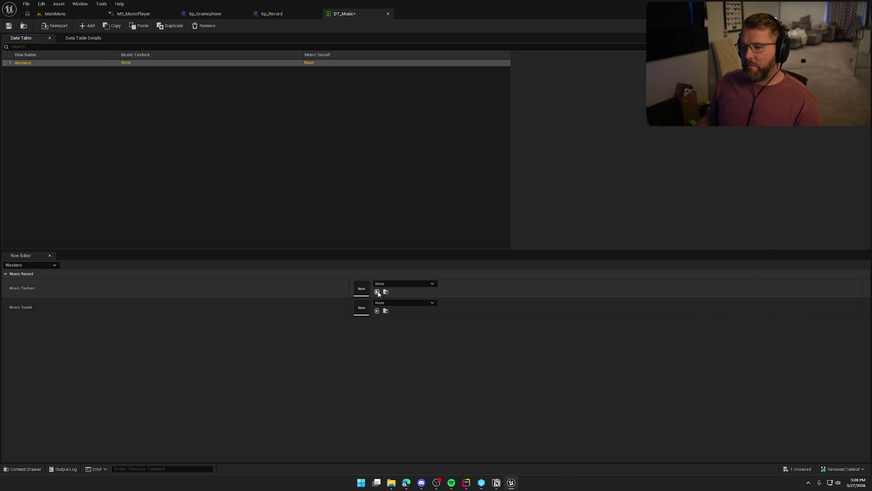
{"action": "left_click", "coordinate": [406, 284]}
{"action": "type", "text": "dead"}
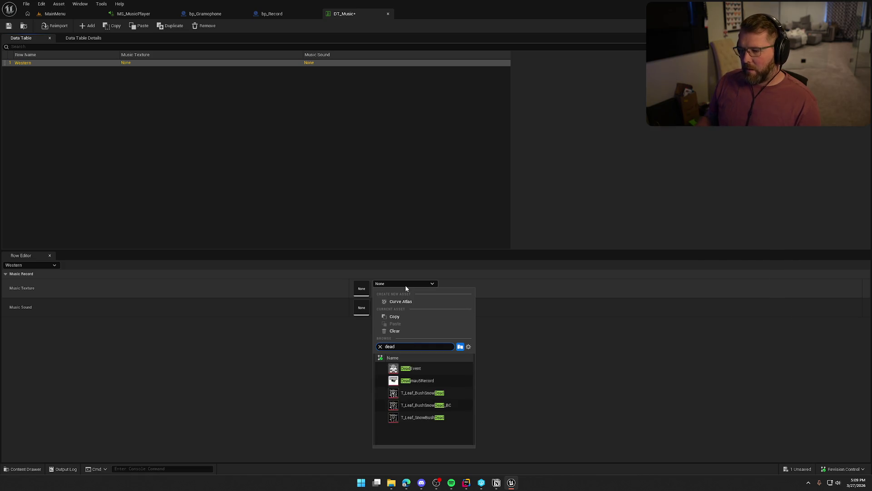
{"action": "left_click", "coordinate": [419, 382]}
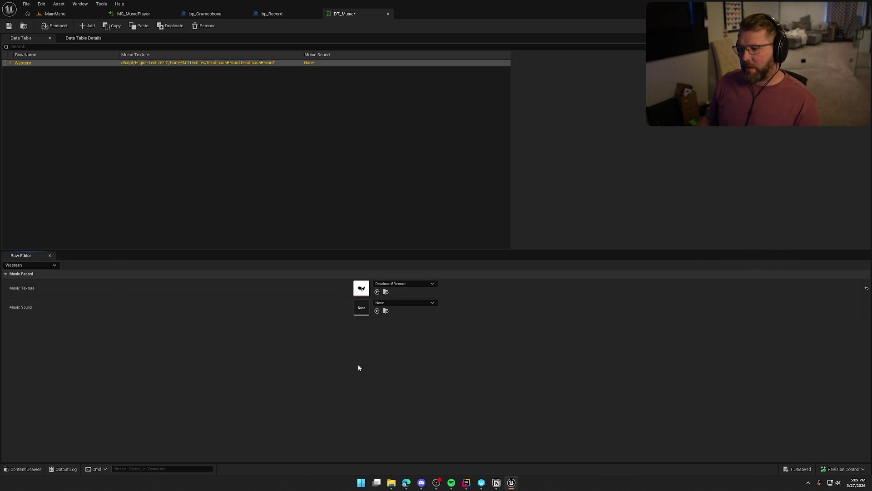
Assign PlainsMusic from the Sounds folder to the Western row's Music Sound and save DT_Music.
{"action": "left_click", "coordinate": [401, 302]}
{"action": "type", "text": "pr"}
{"action": "key", "text": "BackSpace"}
{"action": "key", "text": "BackSpace"}
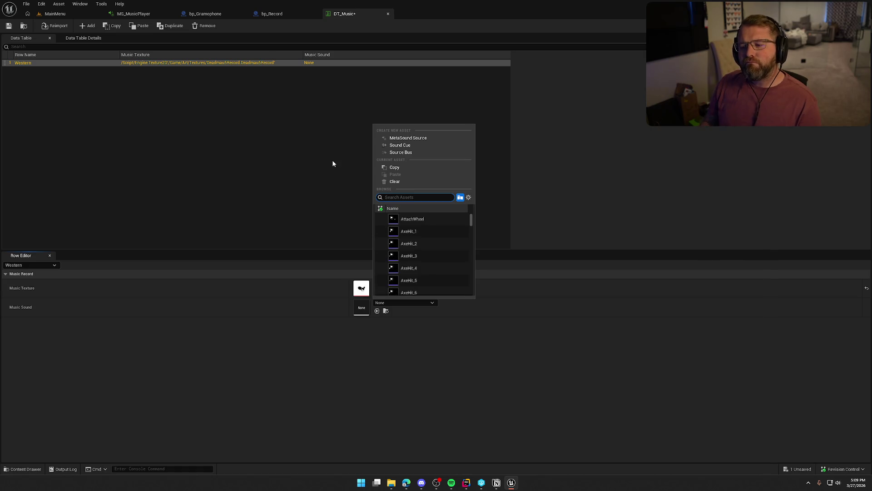
{"action": "left_click", "coordinate": [335, 162]}
{"action": "key", "text": "ctrl+space"}
{"action": "left_click", "coordinate": [25, 415]}
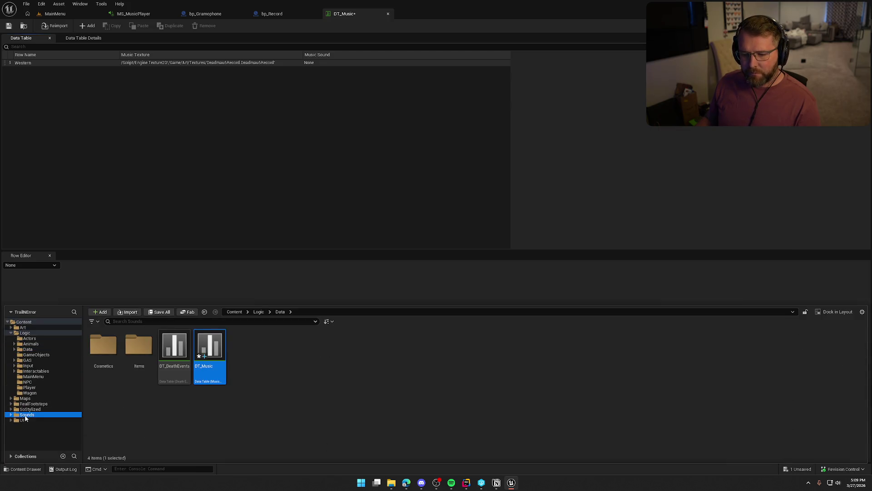
{"action": "left_click", "coordinate": [634, 355]}
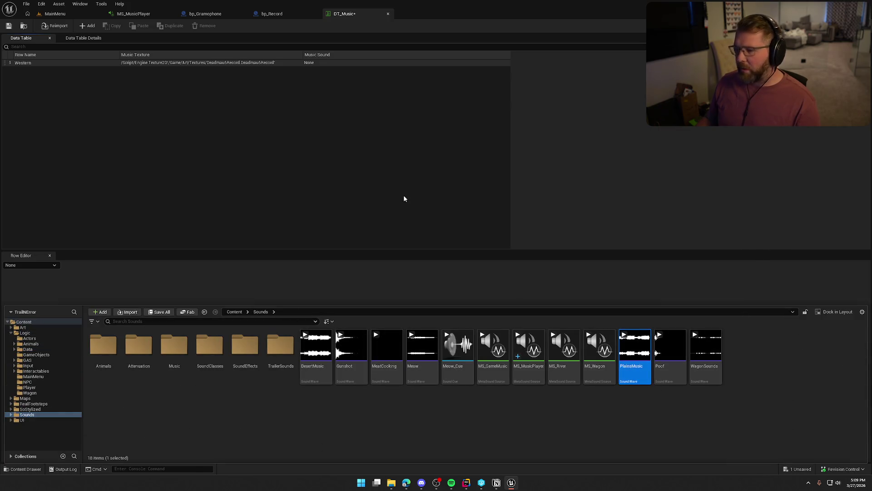
{"action": "left_click", "coordinate": [317, 164]}
{"action": "left_click", "coordinate": [40, 62]}
{"action": "left_click", "coordinate": [376, 309]}
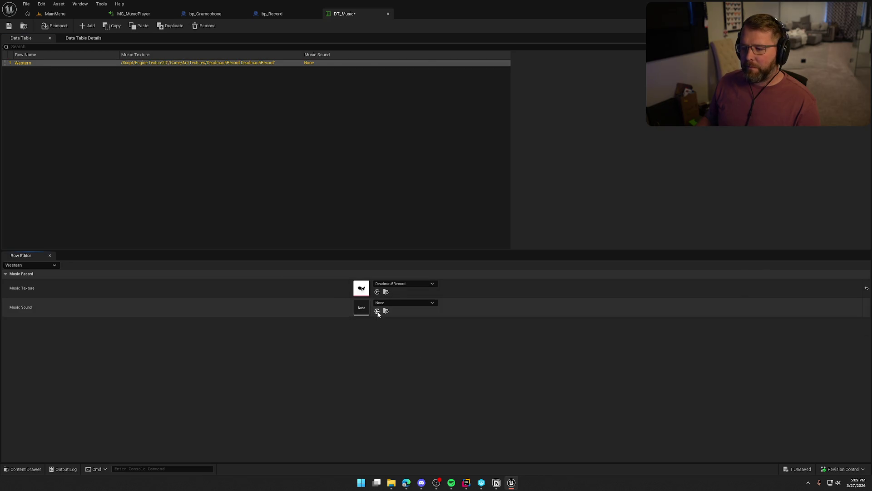
{"action": "left_click", "coordinate": [337, 186]}
{"action": "left_click", "coordinate": [8, 26]}
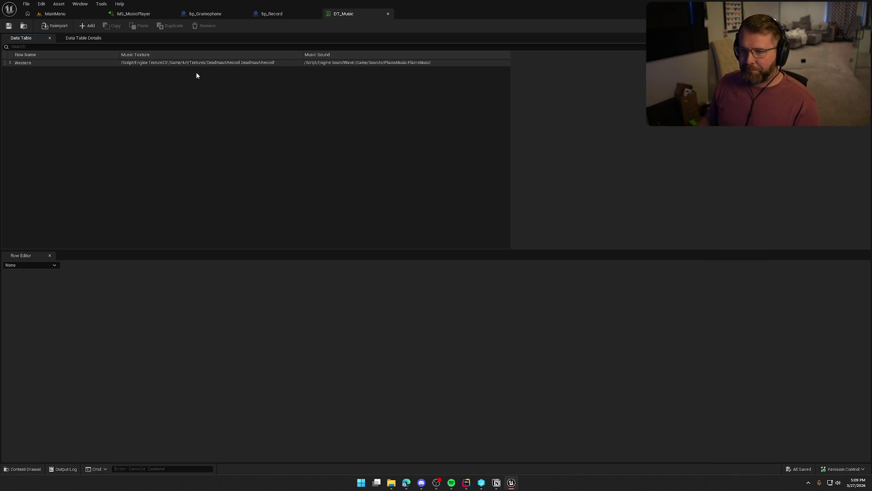
In the bp_Record event graph, select all the earlier nodes and shift them up and right.
{"action": "left_click", "coordinate": [271, 14]}
{"action": "scroll", "coordinate": [368, 267], "scroll_direction": "down", "scroll_amount": 2}
{"action": "mouse_move", "coordinate": [368, 267]}
{"action": "left_mouse_down"}
{"action": "mouse_move", "coordinate": [466, 305]}
{"action": "mouse_move", "coordinate": [377, 295]}
{"action": "left_mouse_up"}
{"action": "mouse_move", "coordinate": [184, 145]}
{"action": "left_mouse_down"}
{"action": "mouse_move", "coordinate": [258, 211]}
{"action": "mouse_move", "coordinate": [516, 290]}
{"action": "left_mouse_up"}
{"action": "mouse_move", "coordinate": [225, 199]}
{"action": "left_mouse_down"}
{"action": "mouse_move", "coordinate": [265, 157]}
{"action": "mouse_move", "coordinate": [259, 200]}
{"action": "mouse_move", "coordinate": [236, 201]}
{"action": "left_mouse_up"}
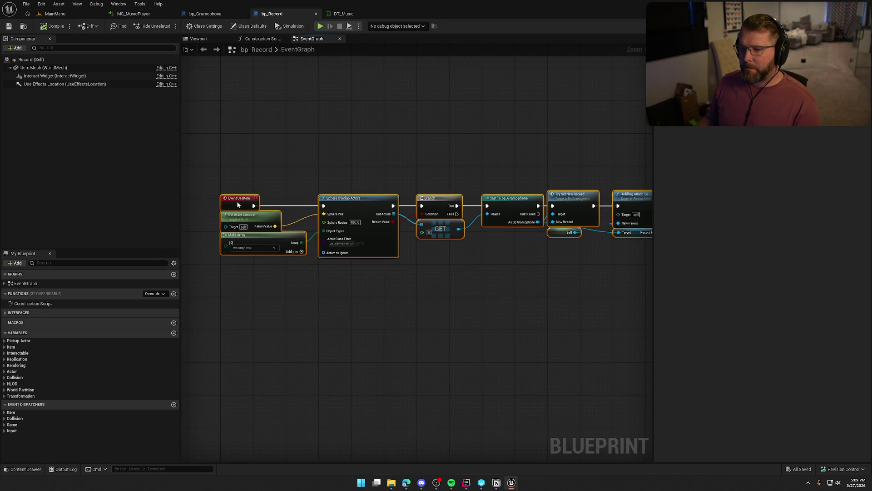
Add a RecordData variable of type Name, then compile and save.
{"action": "left_click", "coordinate": [171, 333]}
{"action": "type", "text": "Record"}
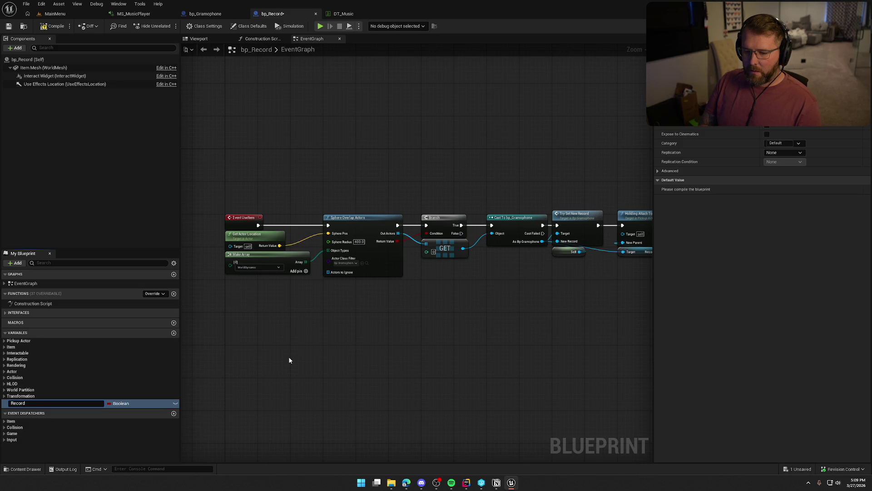
{"action": "type", "text": "Dat"}
{"action": "key", "text": "Return"}
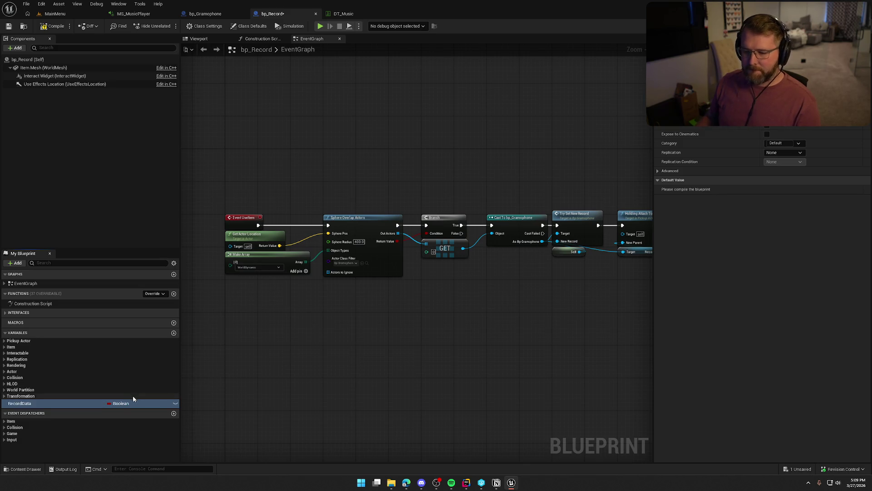
{"action": "left_click", "coordinate": [118, 403]}
{"action": "left_click", "coordinate": [130, 308]}
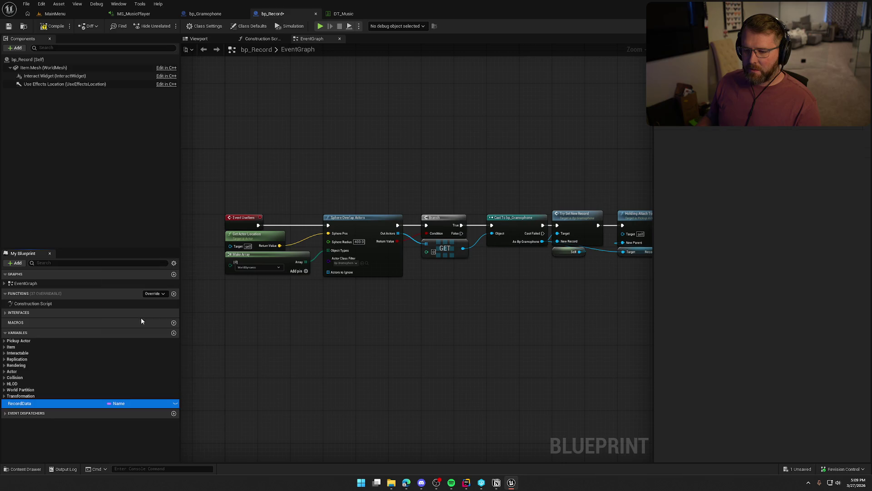
{"action": "left_click", "coordinate": [4, 414]}
{"action": "mouse_move", "coordinate": [283, 376]}
{"action": "left_mouse_down"}
{"action": "mouse_move", "coordinate": [298, 327]}
{"action": "mouse_move", "coordinate": [296, 334]}
{"action": "left_mouse_up"}
{"action": "left_click", "coordinate": [52, 26]}
Add a Record variable of the Music Record structure type and save.
{"action": "scroll", "coordinate": [291, 329], "scroll_direction": "down", "scroll_amount": 2}
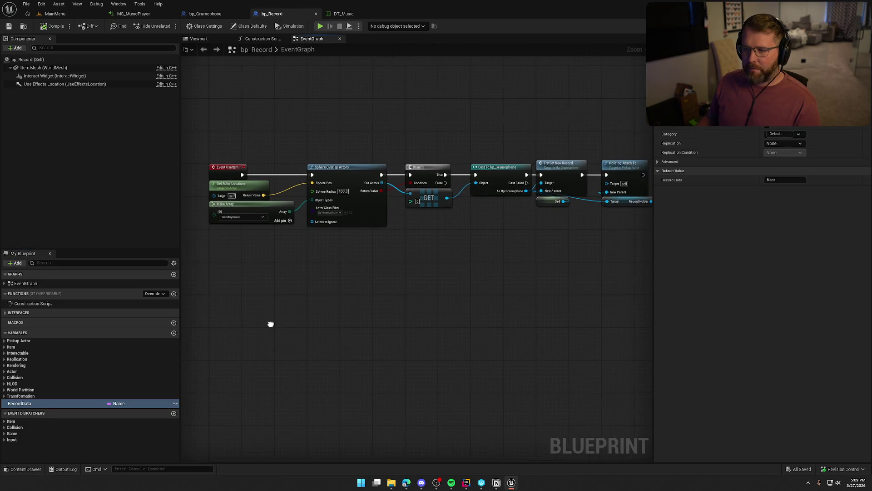
{"action": "left_click", "coordinate": [173, 332]}
{"action": "type", "text": "Record"}
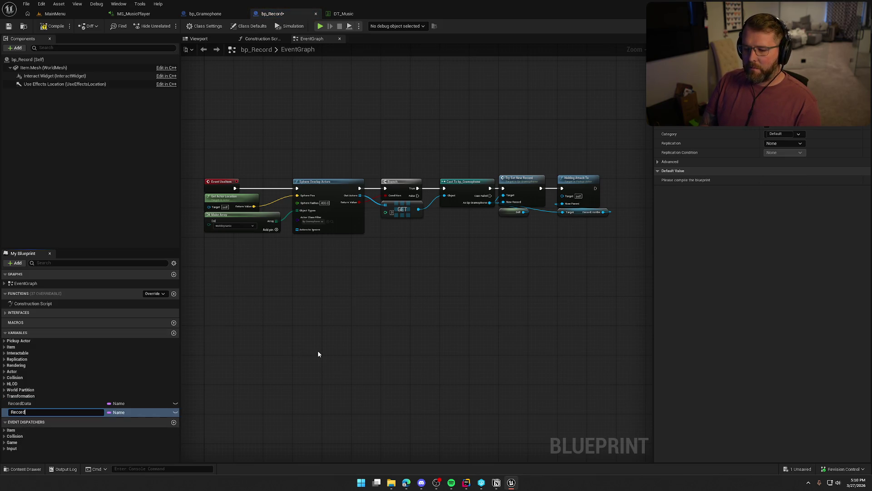
{"action": "key", "text": "Return"}
{"action": "left_click", "coordinate": [112, 412]}
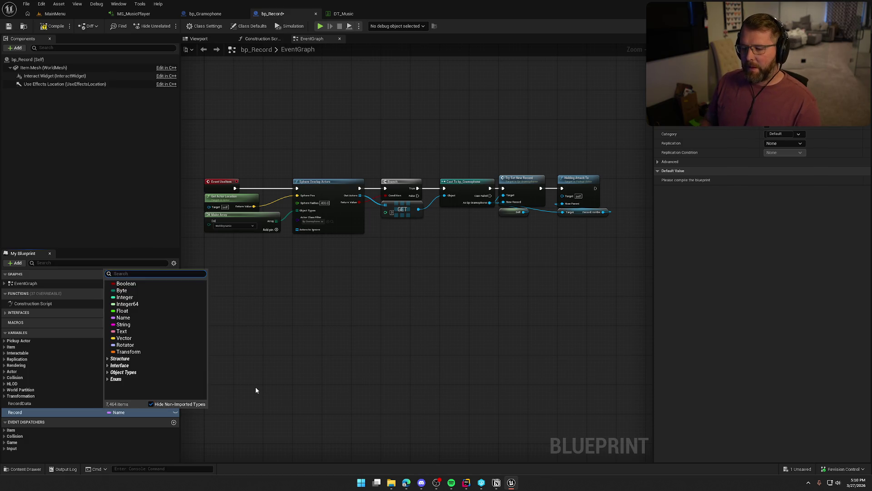
{"action": "type", "text": "music"}
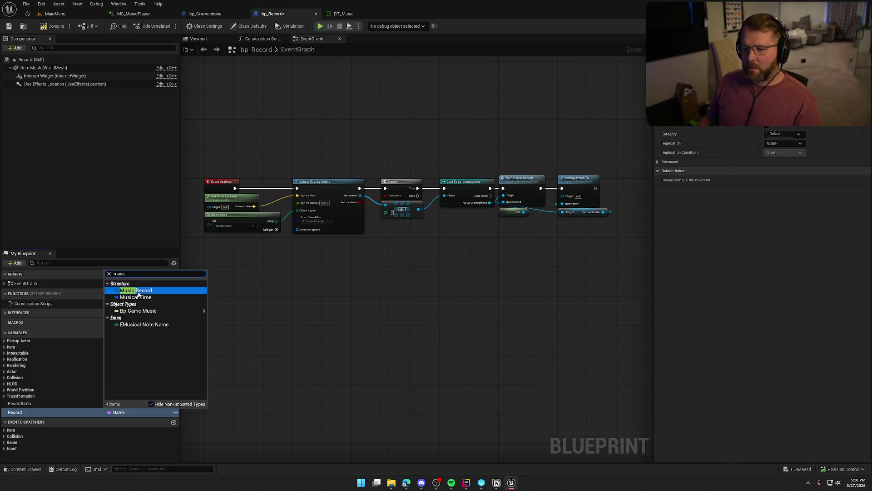
{"action": "left_click", "coordinate": [135, 290]}
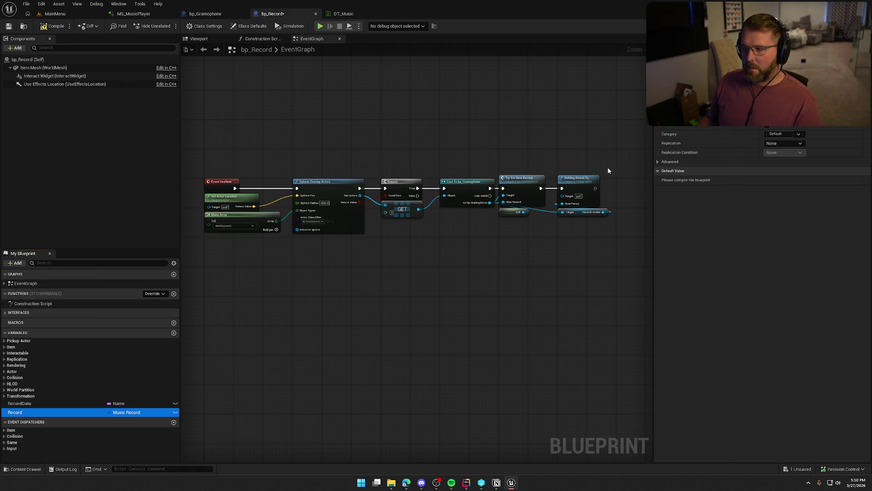
{"action": "key", "text": "ctrl+s"}
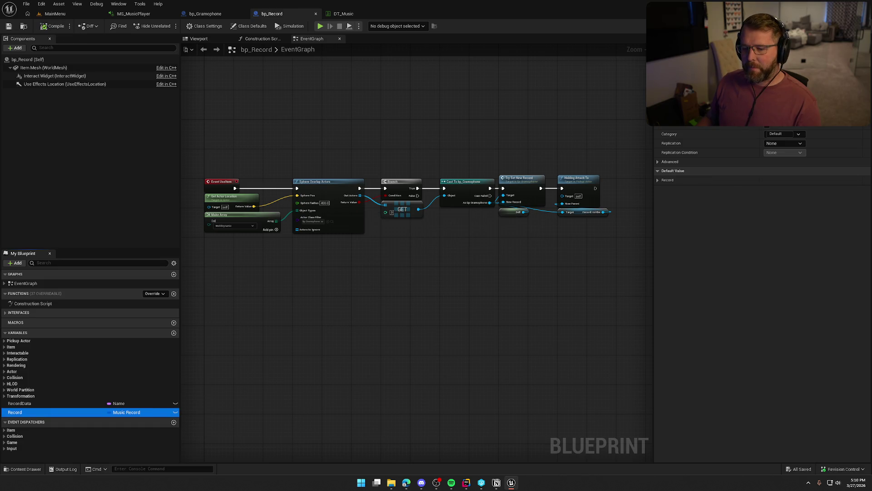
Set RecordData's Replication to Replicated with condition None, and make it instance editable.
{"action": "left_click", "coordinate": [16, 404]}
{"action": "left_click", "coordinate": [783, 145]}
{"action": "left_click", "coordinate": [785, 158]}
{"action": "key", "text": "ctrl+s"}
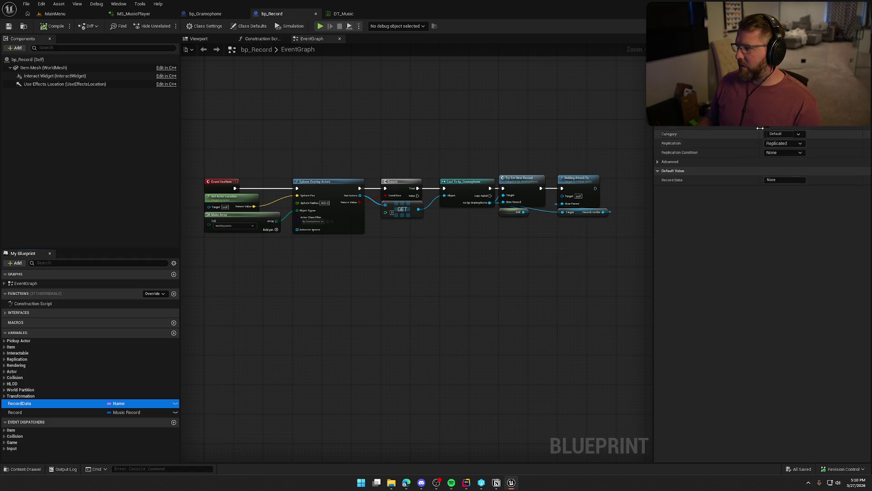
{"action": "left_click", "coordinate": [175, 403]}
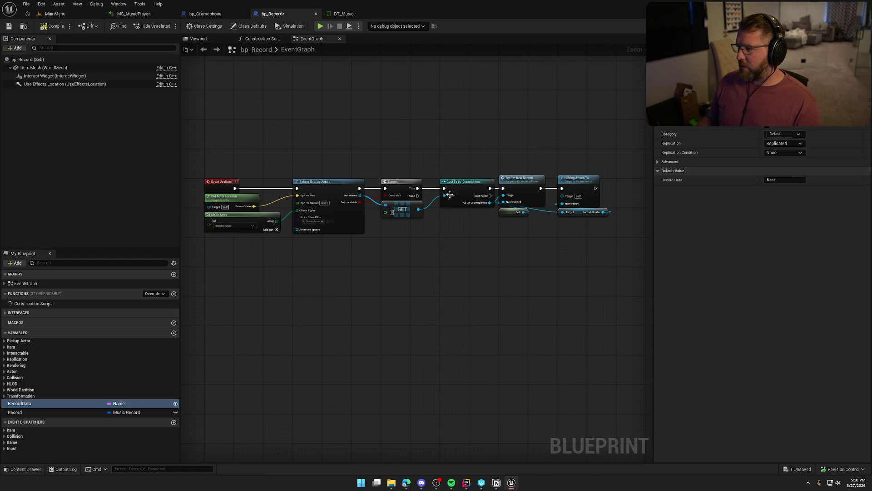
{"action": "left_click_drag", "start_coordinate": [323, 317], "coordinate": [349, 291]}
{"action": "key", "text": "ctrl+z"}
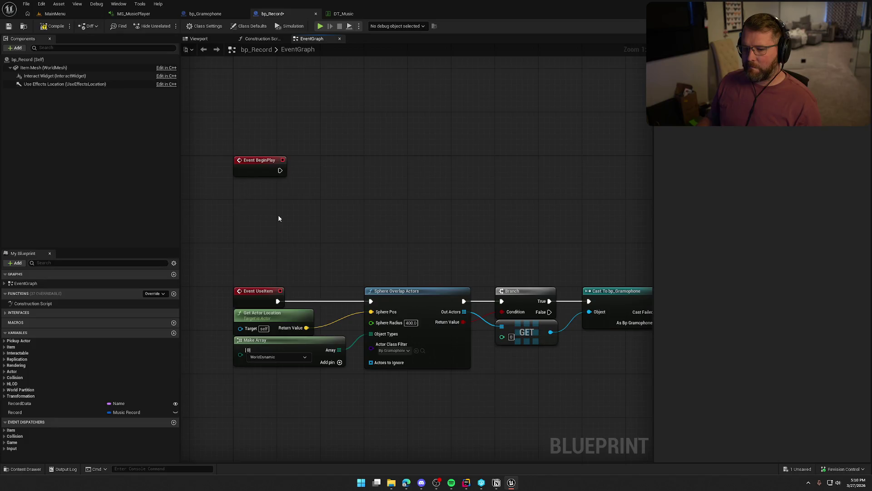
{"action": "left_click", "coordinate": [94, 402]}
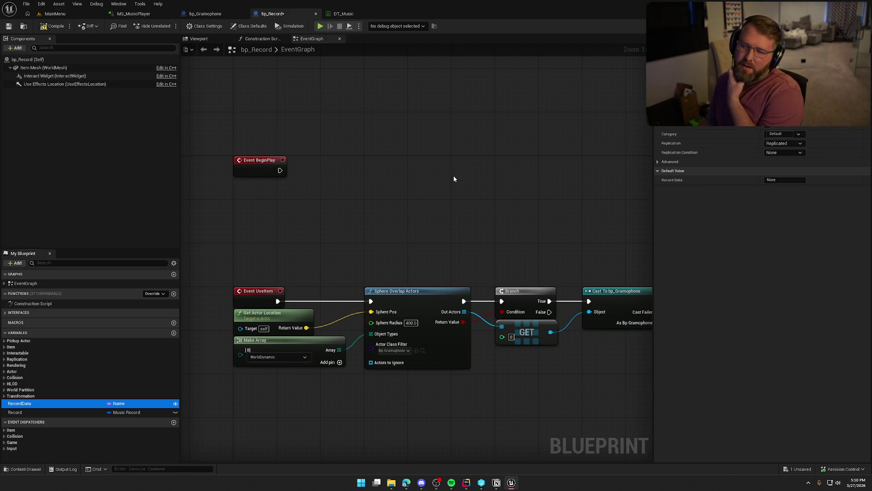
{"action": "left_click", "coordinate": [783, 154]}
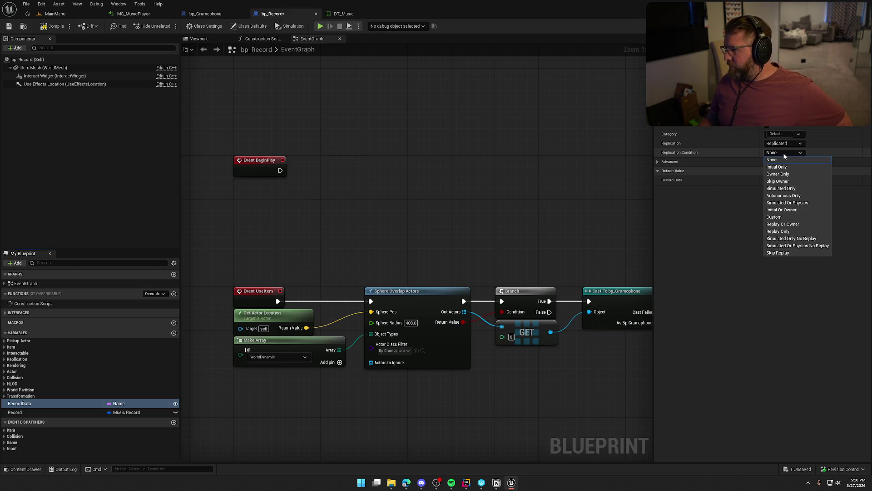
{"action": "left_click", "coordinate": [784, 157]}
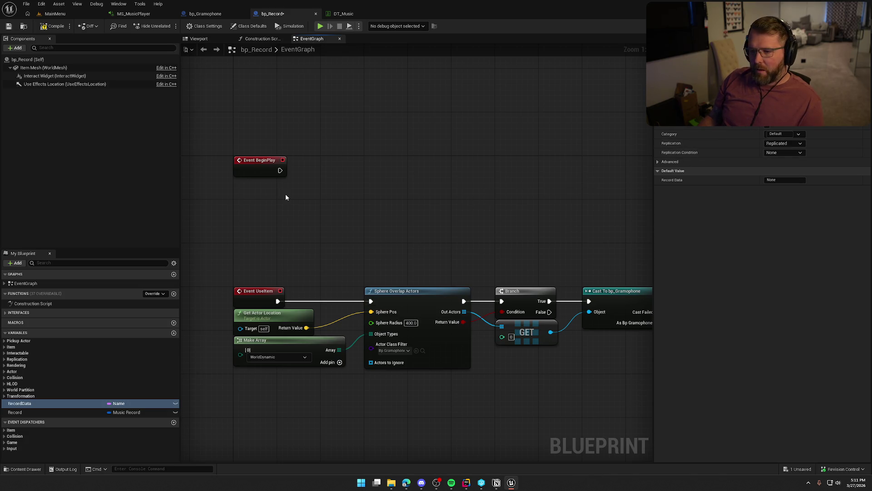
{"action": "left_click", "coordinate": [265, 163]}
Delete Event BeginPlay, switch RecordData to RepNotify, and open OnRep_RecordData.
{"action": "key", "text": "Delete"}
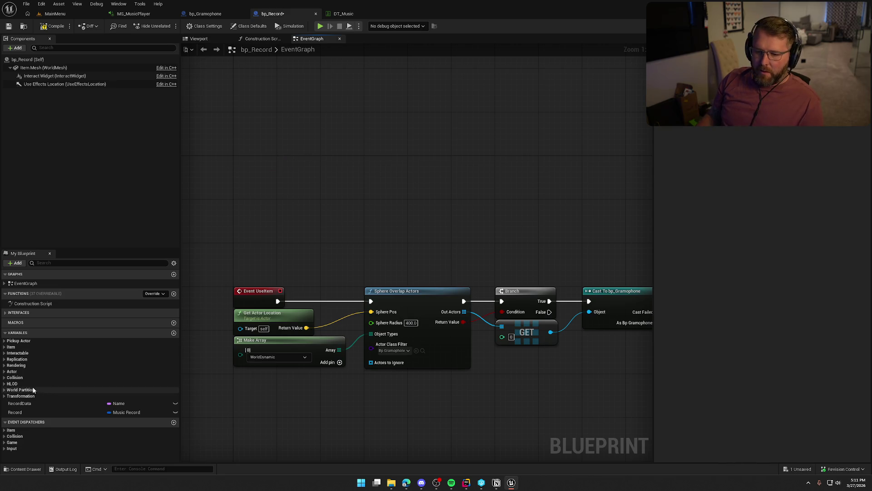
{"action": "left_click", "coordinate": [25, 404]}
{"action": "left_click", "coordinate": [790, 142]}
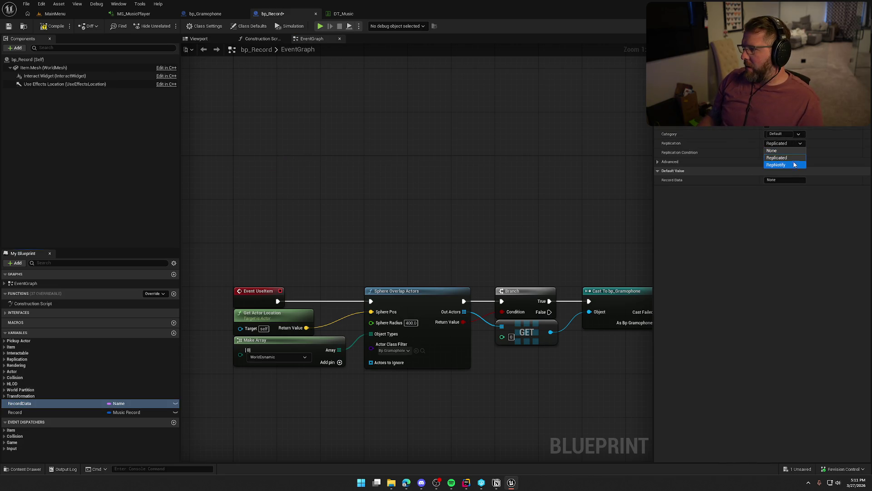
{"action": "left_click", "coordinate": [793, 161]}
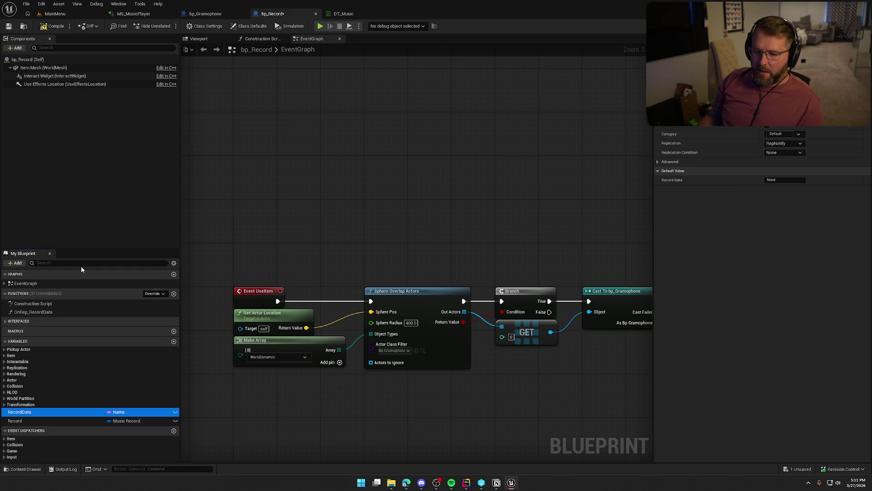
{"action": "left_click", "coordinate": [40, 313]}
{"action": "double_click", "coordinate": [39, 313]}
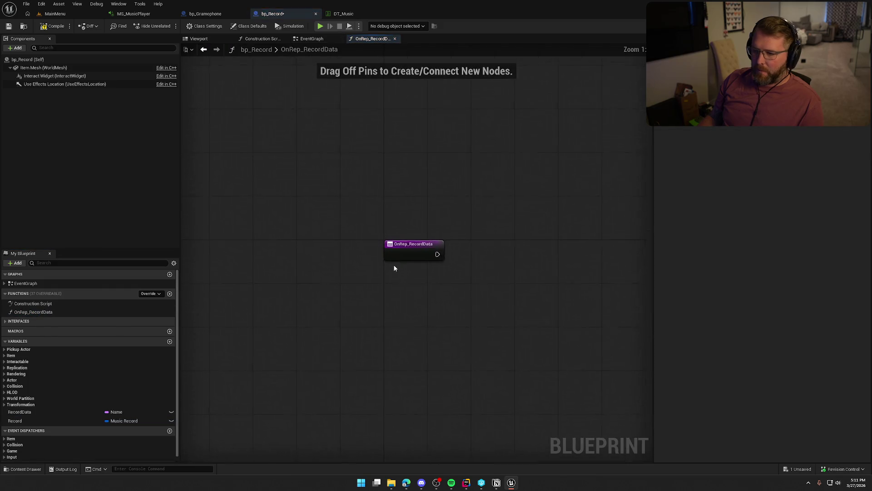
Add a Get Data Table Row node using DT_Music with RecordData as Row Name.
{"action": "mouse_move", "coordinate": [23, 414]}
{"action": "left_mouse_down"}
{"action": "mouse_move", "coordinate": [402, 263]}
{"action": "mouse_move", "coordinate": [397, 258]}
{"action": "left_mouse_up"}
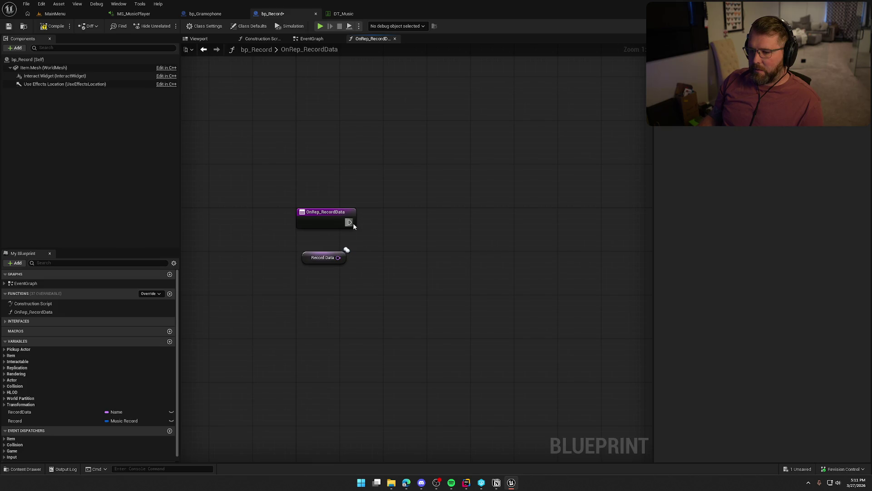
{"action": "left_click_drag", "start_coordinate": [349, 222], "coordinate": [413, 217]}
{"action": "type", "text": "data table"}
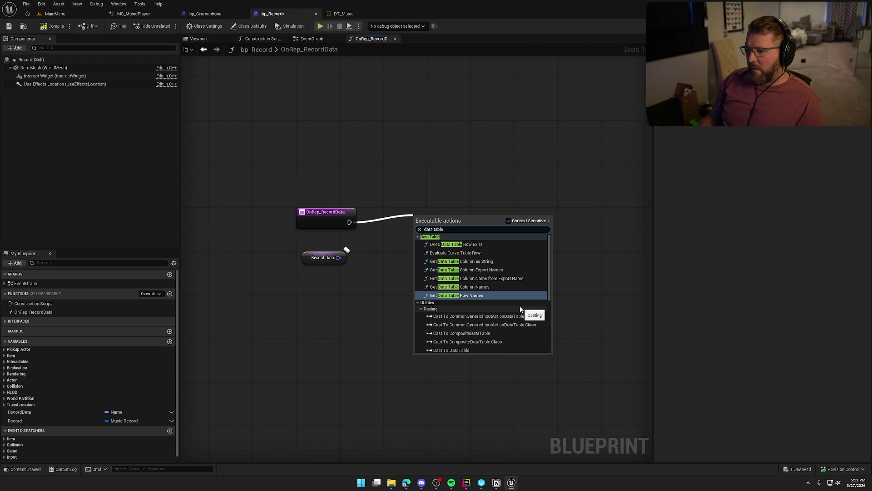
{"action": "scroll", "coordinate": [520, 309], "scroll_direction": "down", "scroll_amount": 5}
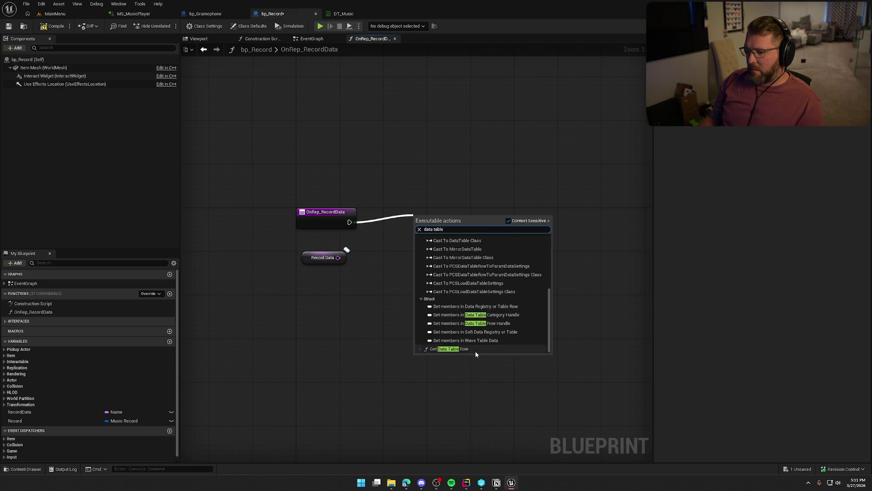
{"action": "left_click", "coordinate": [473, 349]}
{"action": "left_click_drag", "start_coordinate": [338, 257], "coordinate": [418, 257]}
{"action": "left_click_drag", "start_coordinate": [454, 225], "coordinate": [427, 220]}
{"action": "left_click", "coordinate": [411, 239]}
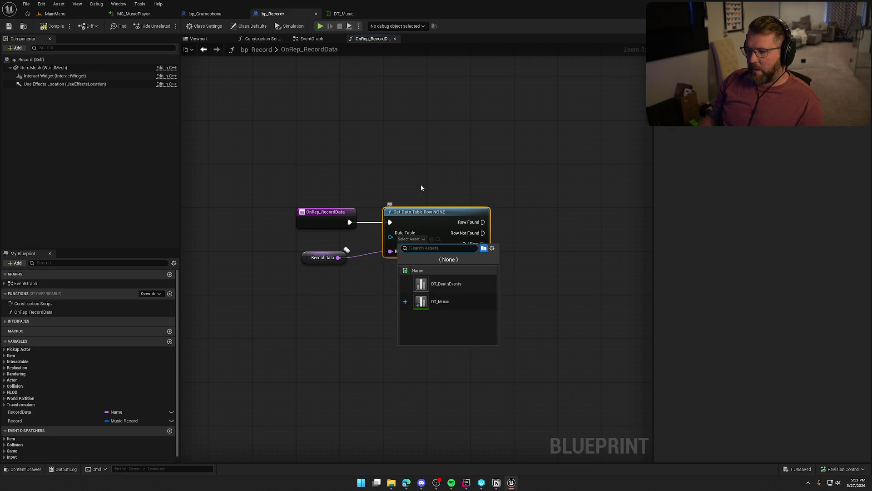
{"action": "left_click", "coordinate": [450, 301]}
{"action": "mouse_move", "coordinate": [290, 255]}
{"action": "left_mouse_down"}
{"action": "mouse_move", "coordinate": [366, 271]}
{"action": "mouse_move", "coordinate": [363, 260]}
{"action": "left_mouse_up"}
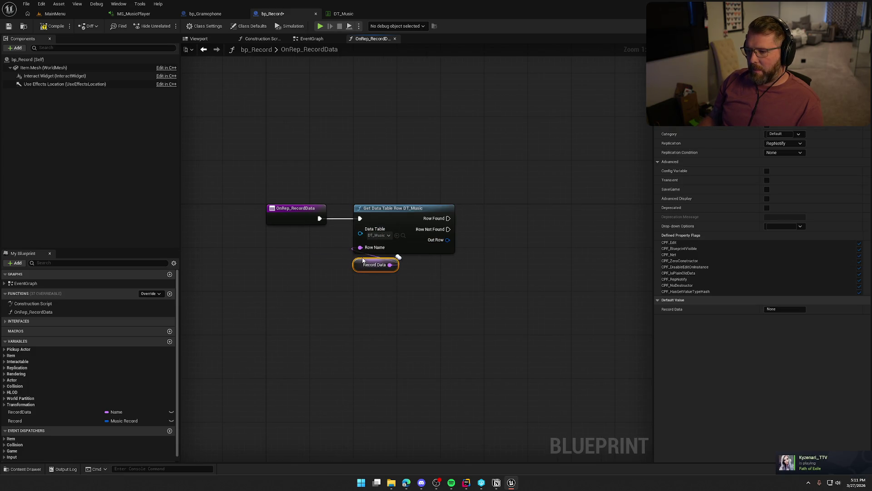
Set Record from the found row, then compile.
{"action": "left_click", "coordinate": [372, 306]}
{"action": "mouse_move", "coordinate": [53, 419]}
{"action": "left_mouse_down"}
{"action": "mouse_move", "coordinate": [560, 221]}
{"action": "mouse_move", "coordinate": [474, 202]}
{"action": "mouse_move", "coordinate": [464, 222]}
{"action": "mouse_move", "coordinate": [497, 207]}
{"action": "left_mouse_up"}
{"action": "mouse_move", "coordinate": [500, 312]}
{"action": "left_mouse_down"}
{"action": "mouse_move", "coordinate": [294, 181]}
{"action": "mouse_move", "coordinate": [540, 313]}
{"action": "left_mouse_up"}
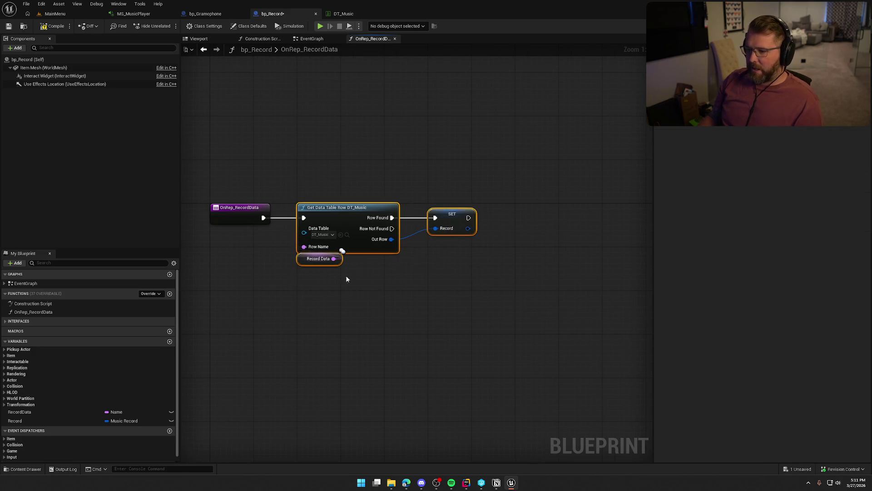
{"action": "left_click", "coordinate": [318, 258]}
{"action": "left_click", "coordinate": [443, 152]}
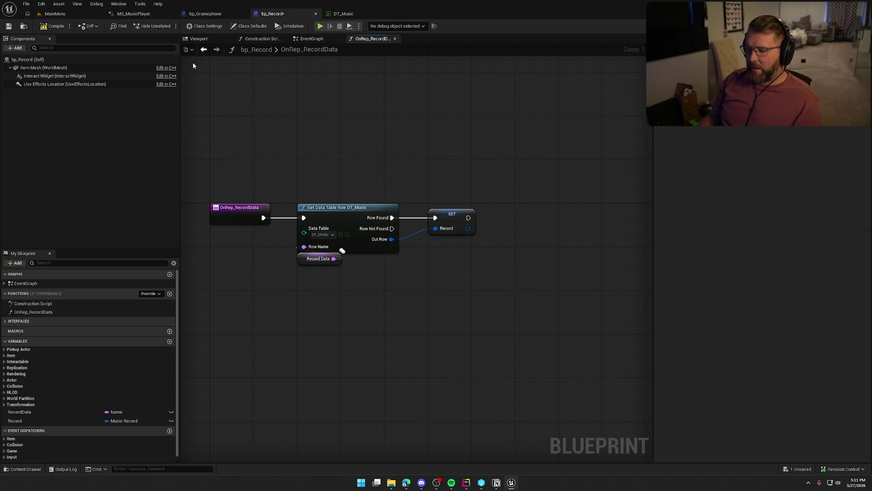
{"action": "left_click", "coordinate": [46, 28]}
{"action": "left_click_drag", "start_coordinate": [305, 117], "coordinate": [337, 126]}
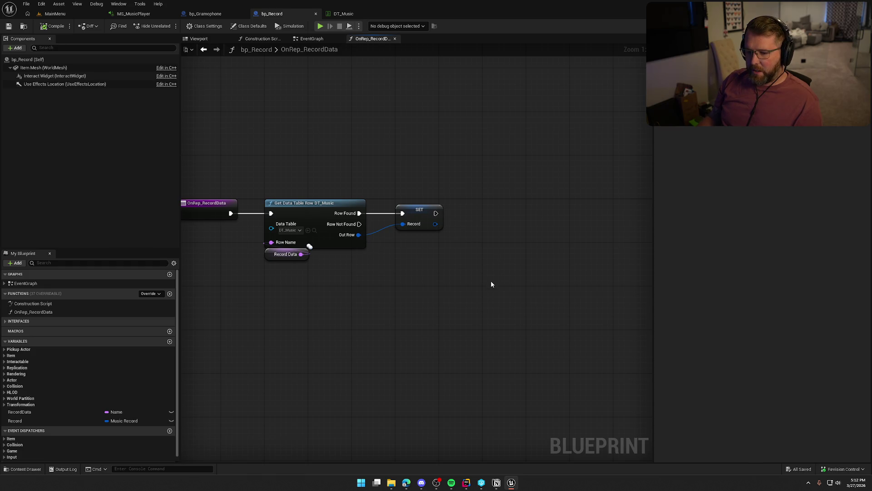
{"action": "left_click", "coordinate": [35, 68]}
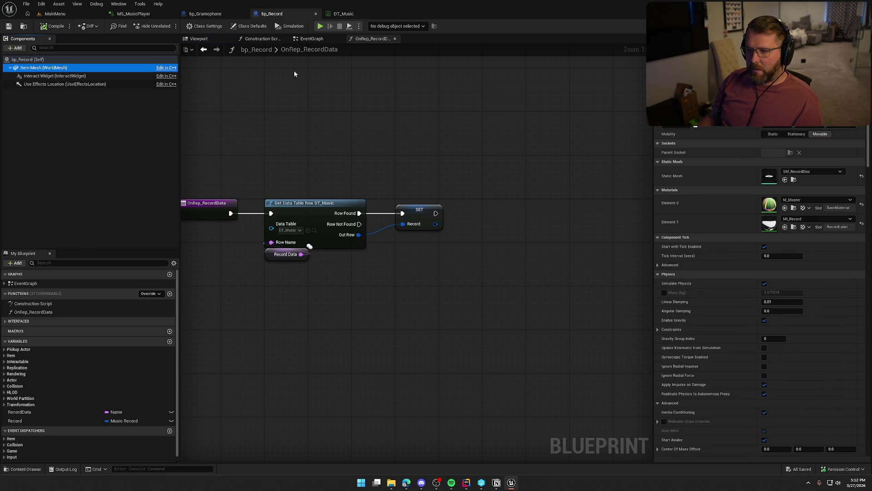
Add Event BeginPlay that creates a dynamic material instance on Item Mesh, element index 1.
{"action": "left_click", "coordinate": [307, 40]}
{"action": "right_click", "coordinate": [239, 159]}
{"action": "type", "text": "begin play"}
{"action": "key", "text": "Return"}
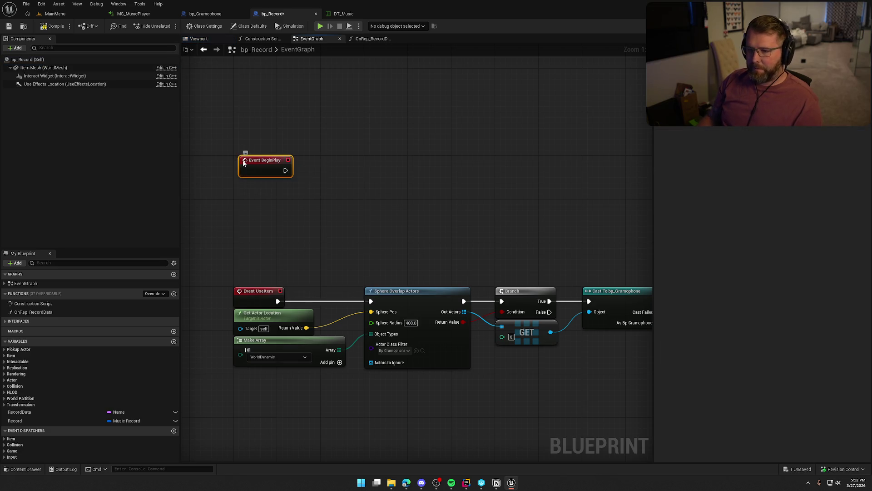
{"action": "left_click", "coordinate": [43, 67]}
{"action": "mouse_move", "coordinate": [43, 68]}
{"action": "left_mouse_down"}
{"action": "mouse_move", "coordinate": [244, 187]}
{"action": "mouse_move", "coordinate": [324, 195]}
{"action": "left_mouse_up"}
{"action": "type", "text": "dynamic material"}
{"action": "key", "text": "Return"}
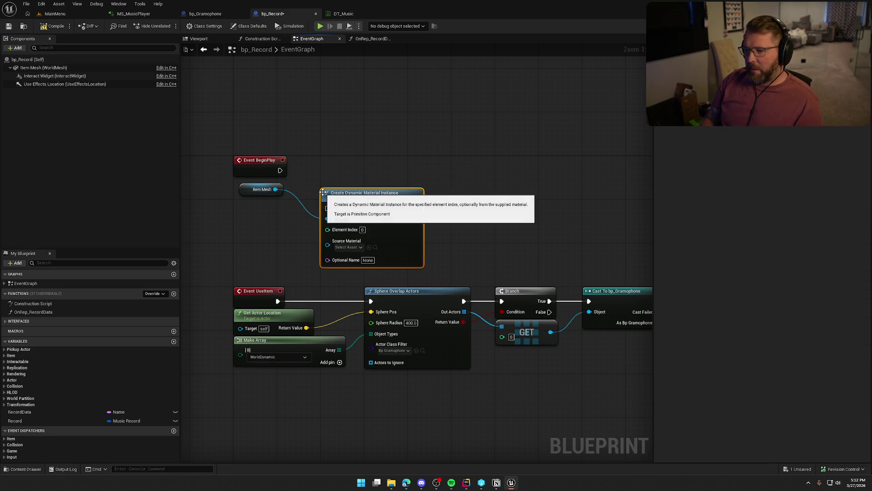
{"action": "mouse_move", "coordinate": [280, 171]}
{"action": "left_mouse_down"}
{"action": "mouse_move", "coordinate": [327, 208]}
{"action": "mouse_move", "coordinate": [363, 160]}
{"action": "left_mouse_up"}
{"action": "type", "text": "1"}
{"action": "left_click", "coordinate": [302, 184]}
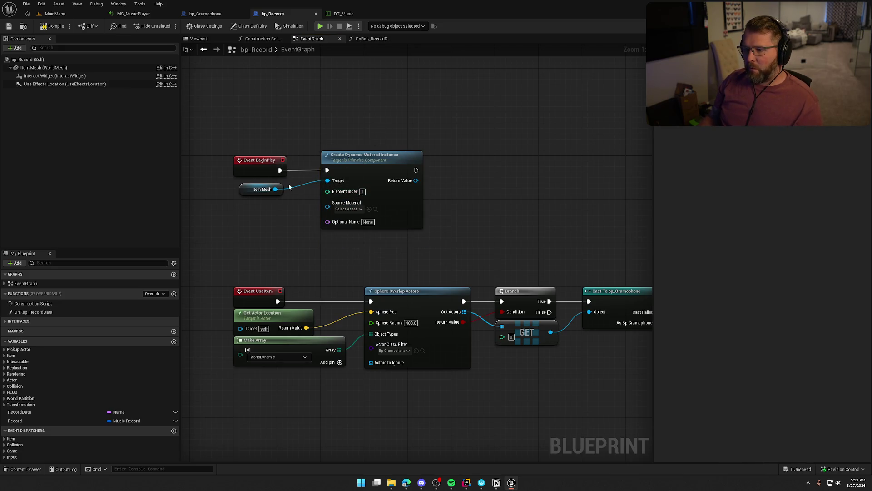
{"action": "left_click", "coordinate": [36, 70]}
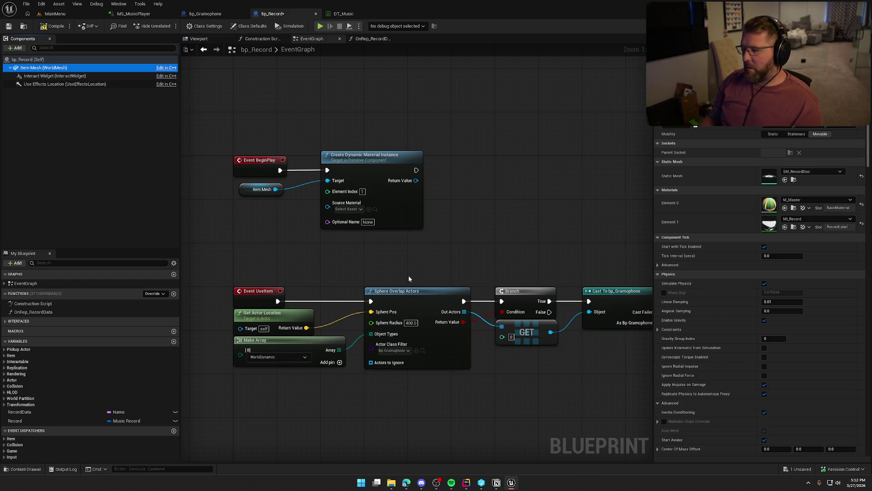
Use MI_Record as source material and promote the result to a Material variable.
{"action": "left_click", "coordinate": [344, 209]}
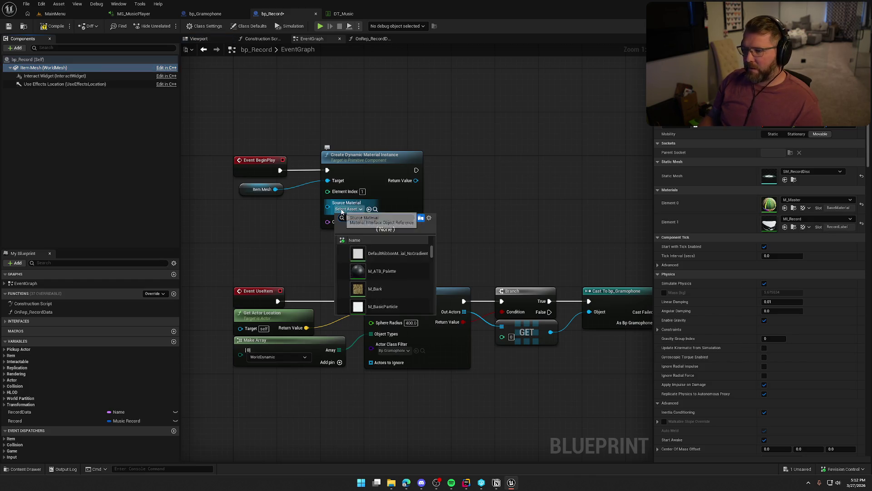
{"action": "type", "text": "miMI_Record"}
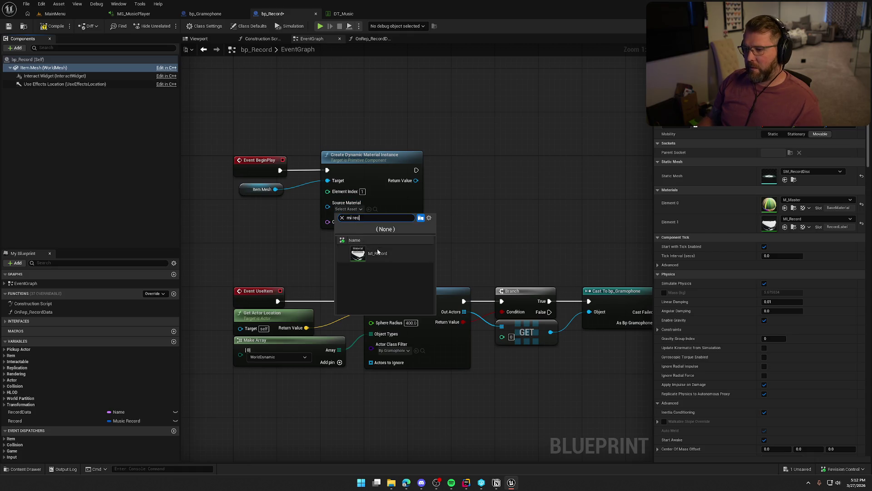
{"action": "left_click", "coordinate": [384, 253]}
{"action": "left_click_drag", "start_coordinate": [391, 179], "coordinate": [431, 186]}
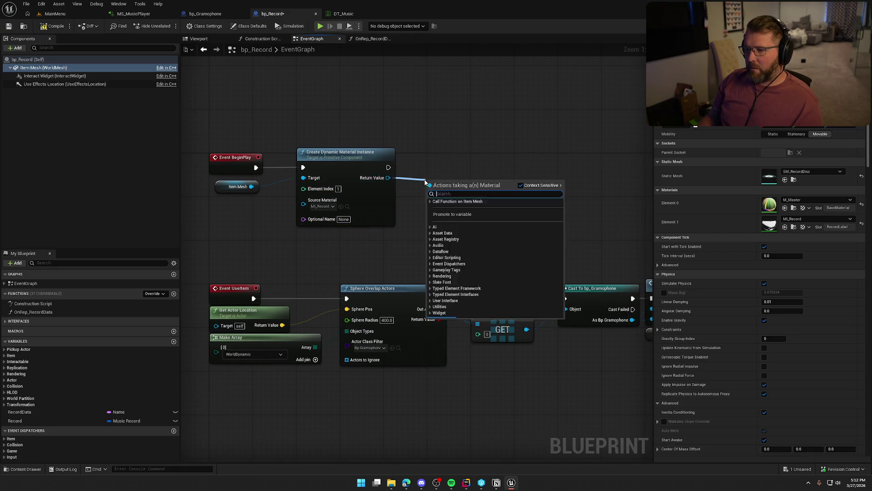
{"action": "left_click", "coordinate": [461, 230]}
{"action": "type", "text": "Materi"}
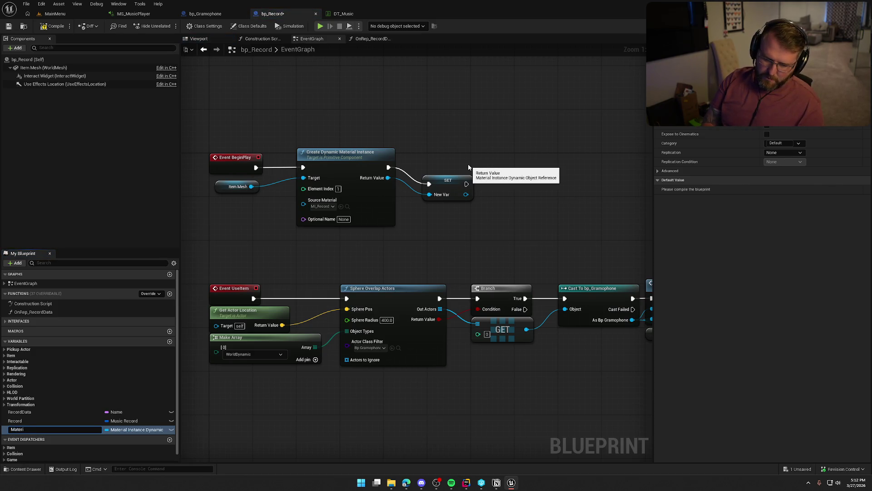
{"action": "type", "text": "al"}
{"action": "key", "text": "Return"}
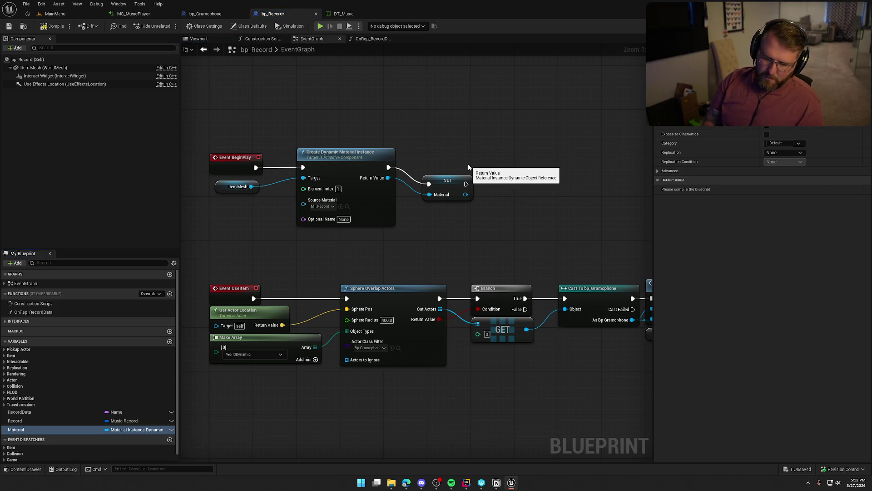
{"action": "left_click_drag", "start_coordinate": [451, 188], "coordinate": [452, 171]}
{"action": "left_click_drag", "start_coordinate": [456, 210], "coordinate": [415, 207]}
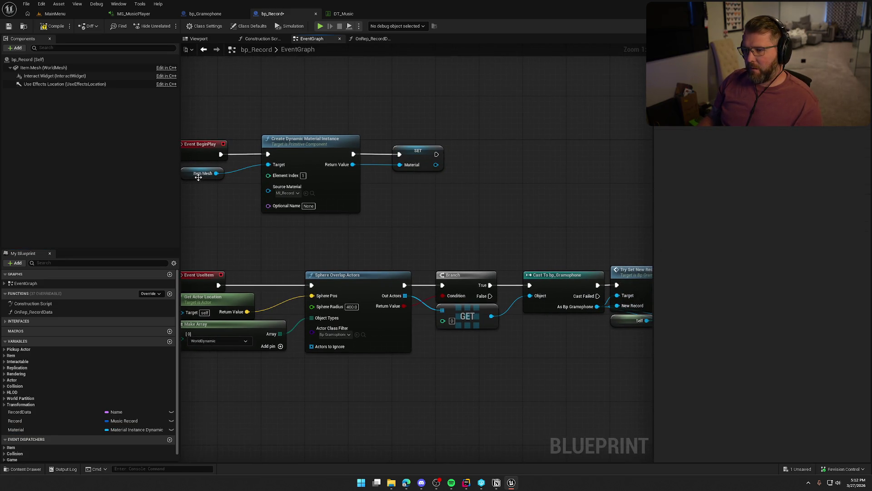
Apply the stored Material to Item Mesh element 1 with Set Material, then save.
{"action": "left_click_drag", "start_coordinate": [216, 173], "coordinate": [431, 180]}
{"action": "type", "text": "set mater"}
{"action": "key", "text": "Return"}
{"action": "left_click_drag", "start_coordinate": [437, 154], "coordinate": [468, 193]}
{"action": "left_click_drag", "start_coordinate": [469, 194], "coordinate": [510, 146]}
{"action": "mouse_move", "coordinate": [485, 186]}
{"action": "left_mouse_down"}
{"action": "mouse_move", "coordinate": [414, 189]}
{"action": "mouse_move", "coordinate": [436, 165]}
{"action": "left_mouse_up"}
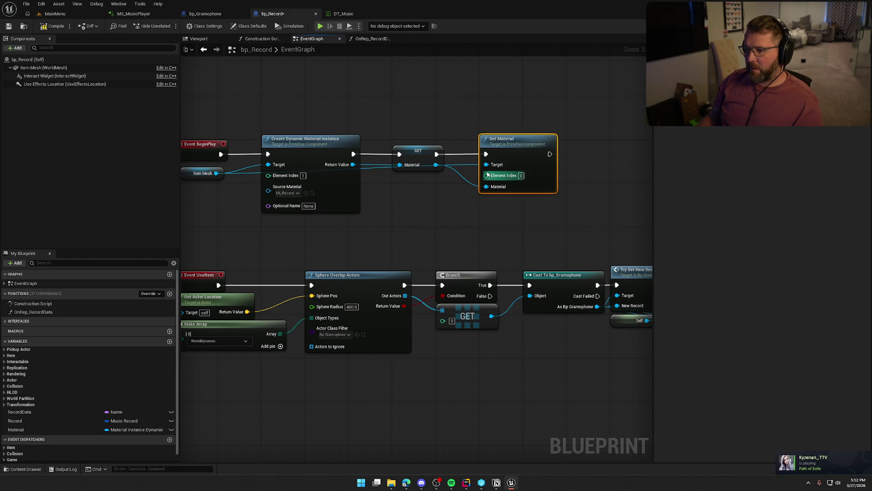
{"action": "left_click_drag", "start_coordinate": [521, 175], "coordinate": [527, 206]}
{"action": "left_click", "coordinate": [528, 207]}
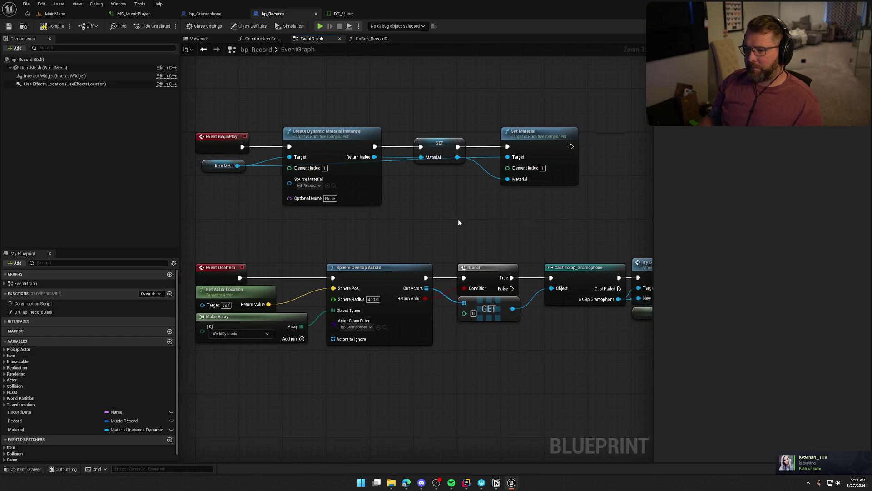
{"action": "key", "text": "ctrl+s"}
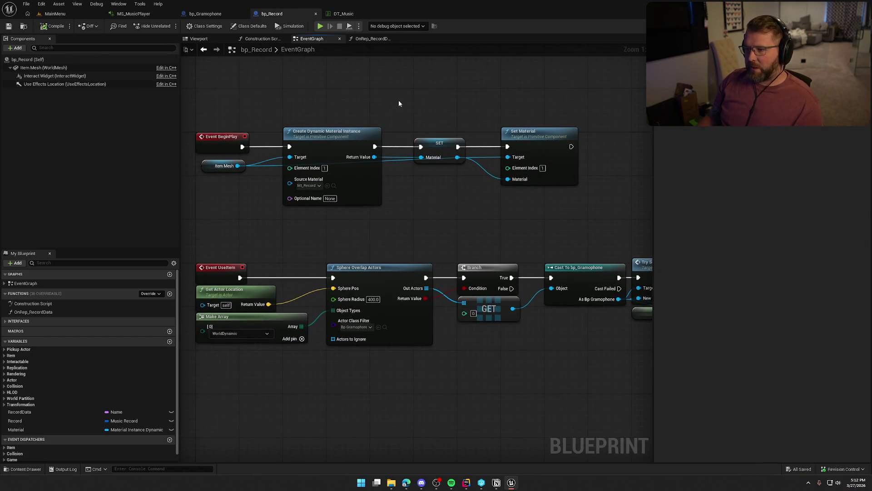
{"action": "left_click", "coordinate": [373, 39]}
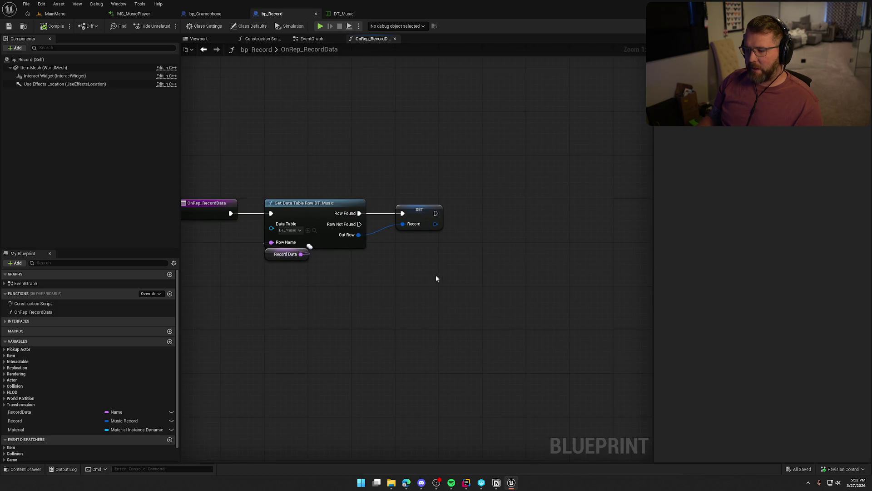
Add a Set Texture Parameter Value node on Material, executed after SET Record.
{"action": "mouse_move", "coordinate": [45, 430]}
{"action": "left_mouse_down"}
{"action": "mouse_move", "coordinate": [155, 383]}
{"action": "mouse_move", "coordinate": [456, 195]}
{"action": "mouse_move", "coordinate": [526, 206]}
{"action": "left_mouse_up"}
{"action": "type", "text": "set"}
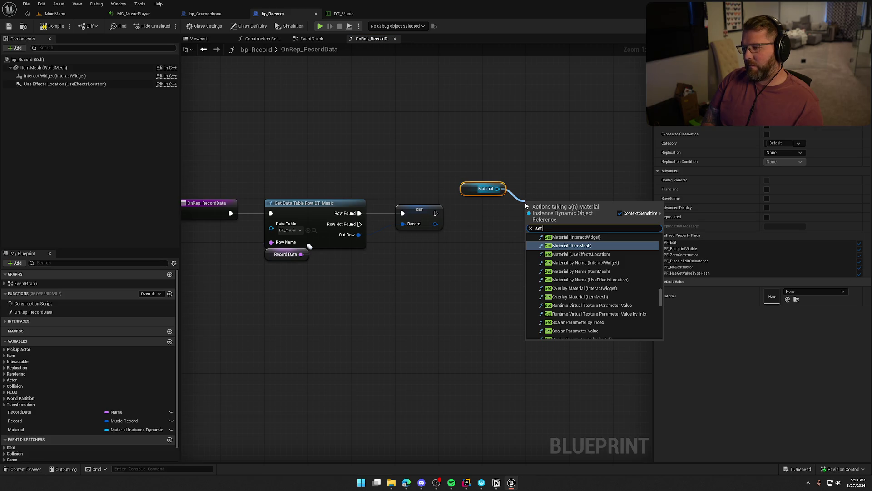
{"action": "type", "text": " tex"}
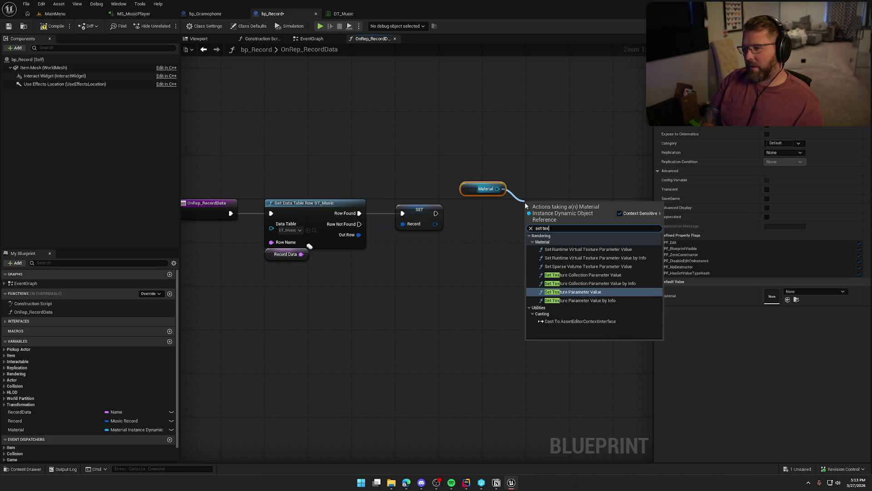
{"action": "key", "text": "Return"}
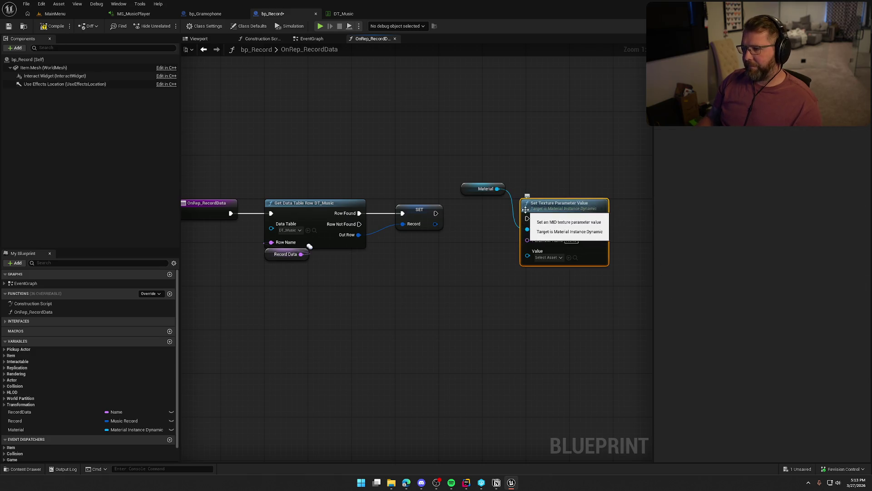
{"action": "left_click_drag", "start_coordinate": [527, 218], "coordinate": [436, 214]}
{"action": "left_click_drag", "start_coordinate": [472, 187], "coordinate": [532, 193]}
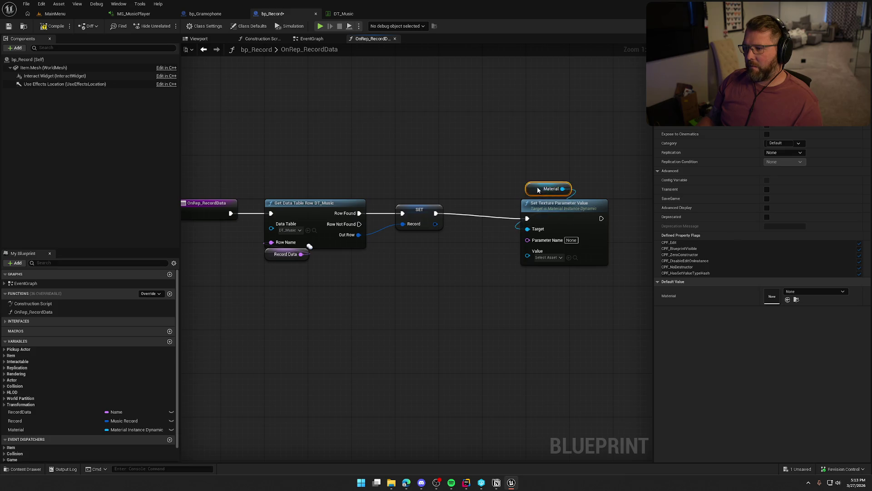
{"action": "left_click", "coordinate": [554, 213], "text": "shift"}
{"action": "left_click_drag", "start_coordinate": [554, 213], "coordinate": [553, 207]}
{"action": "left_click", "coordinate": [492, 176]}
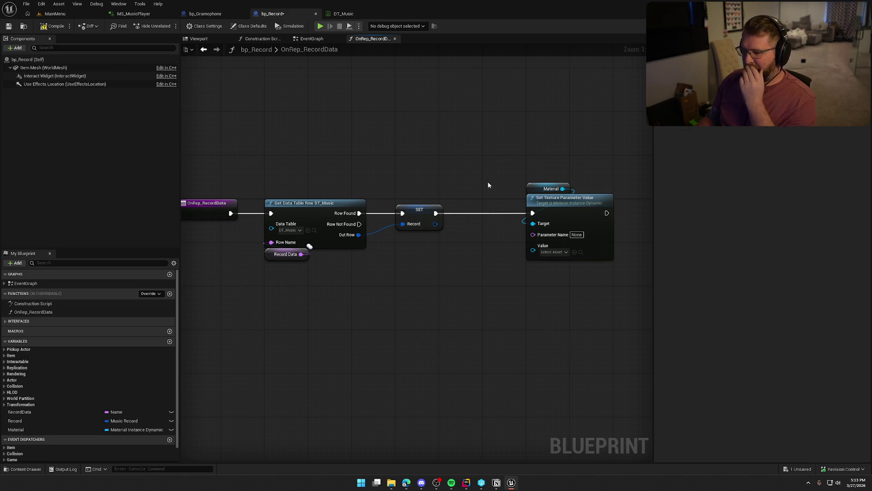
Split the Record struct pin, wire Music Texture into Value, and compile.
{"action": "right_click", "coordinate": [435, 225]}
{"action": "left_click", "coordinate": [464, 260]}
{"action": "left_click_drag", "start_coordinate": [462, 225], "coordinate": [534, 246]}
{"action": "left_click_drag", "start_coordinate": [573, 200], "coordinate": [529, 200]}
{"action": "left_click", "coordinate": [481, 149]}
{"action": "left_click", "coordinate": [52, 26]}
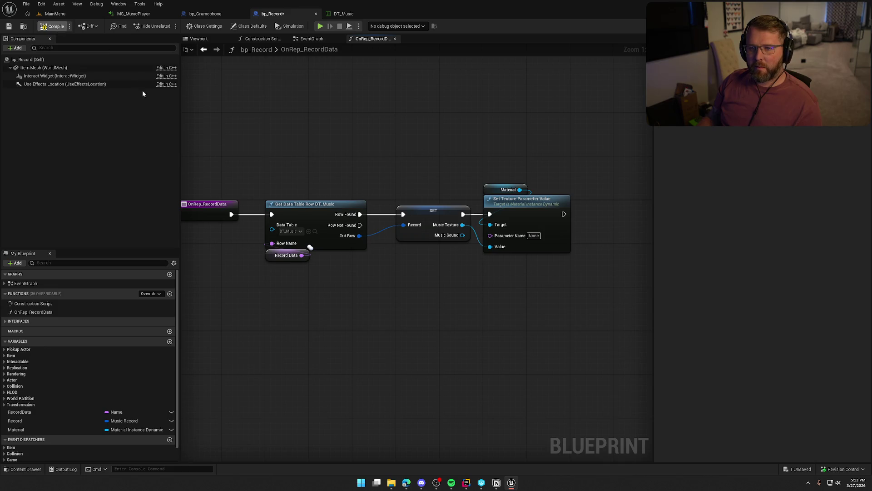
Check MI_Record's parameter names, set Parameter Name to 'Texture', and save.
{"action": "left_click", "coordinate": [44, 67]}
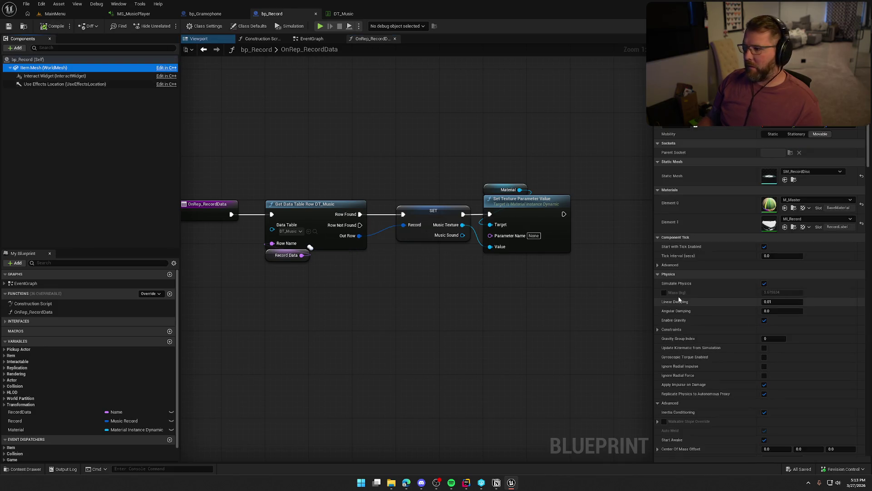
{"action": "double_click", "coordinate": [769, 222]}
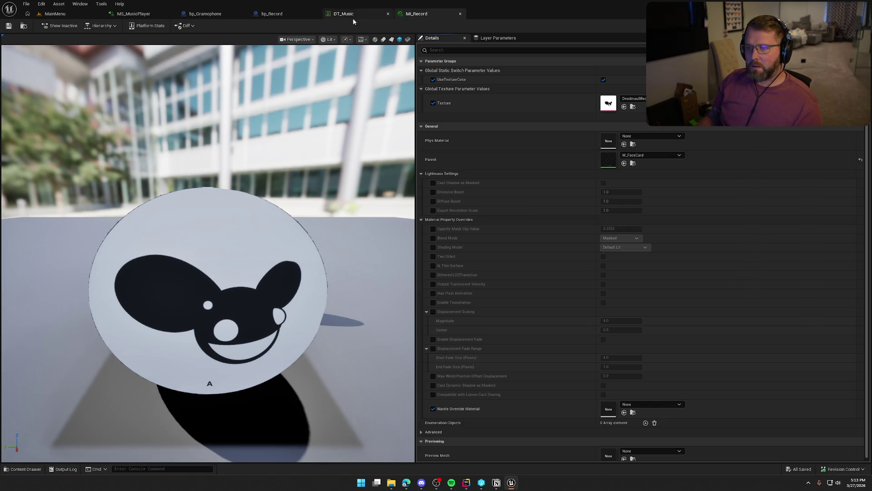
{"action": "left_click", "coordinate": [270, 13]}
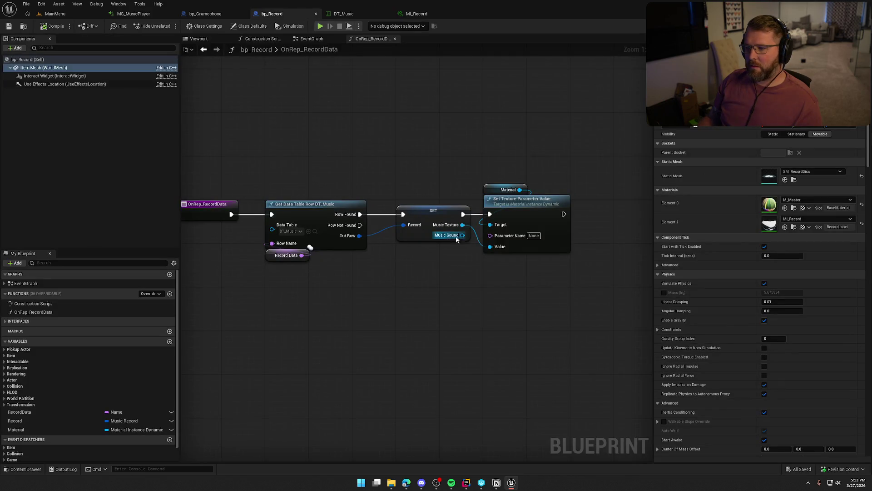
{"action": "left_click", "coordinate": [533, 235]}
{"action": "type", "text": "Te"}
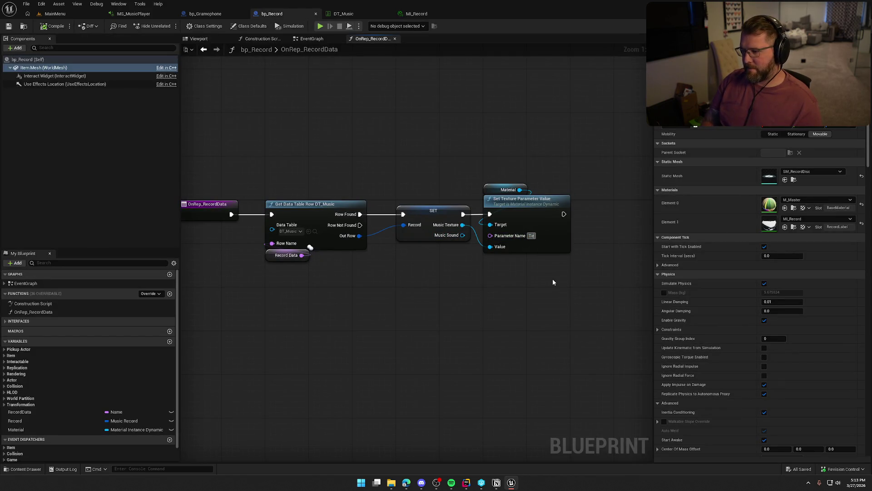
{"action": "type", "text": "xture"}
{"action": "key", "text": "Return"}
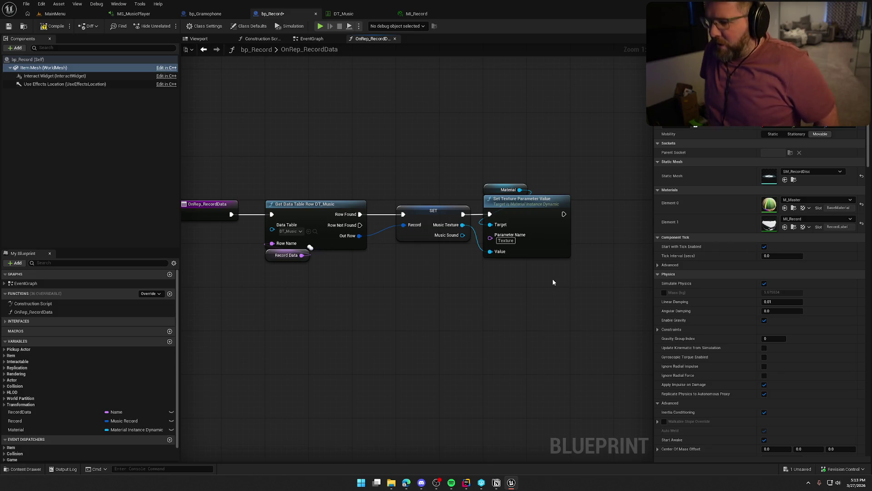
{"action": "left_click_drag", "start_coordinate": [267, 133], "coordinate": [573, 334]}
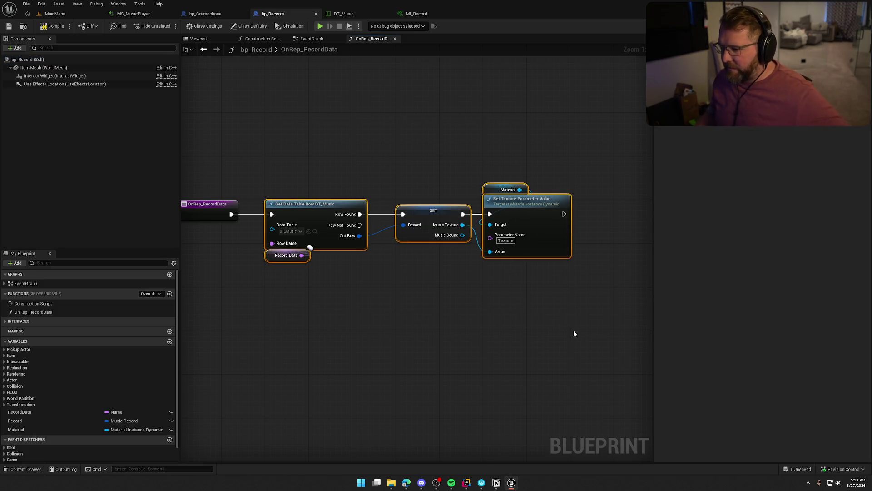
{"action": "key", "text": "ctrl+s"}
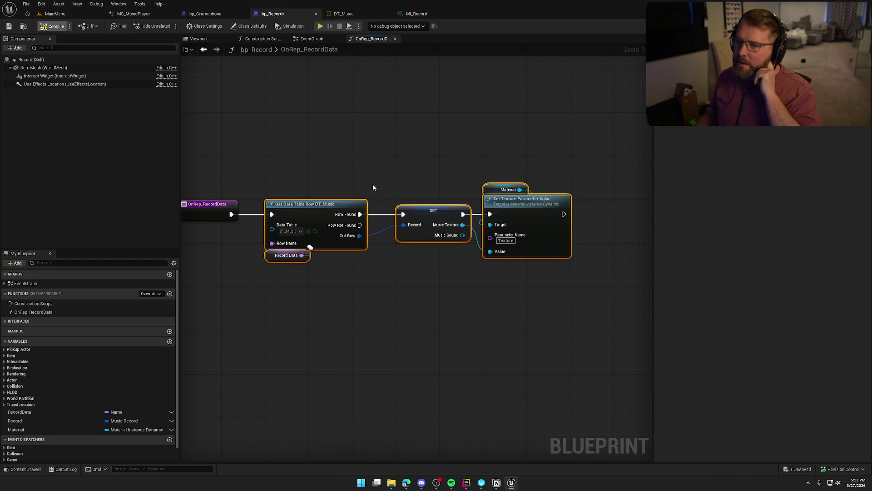
{"action": "left_click", "coordinate": [288, 146]}
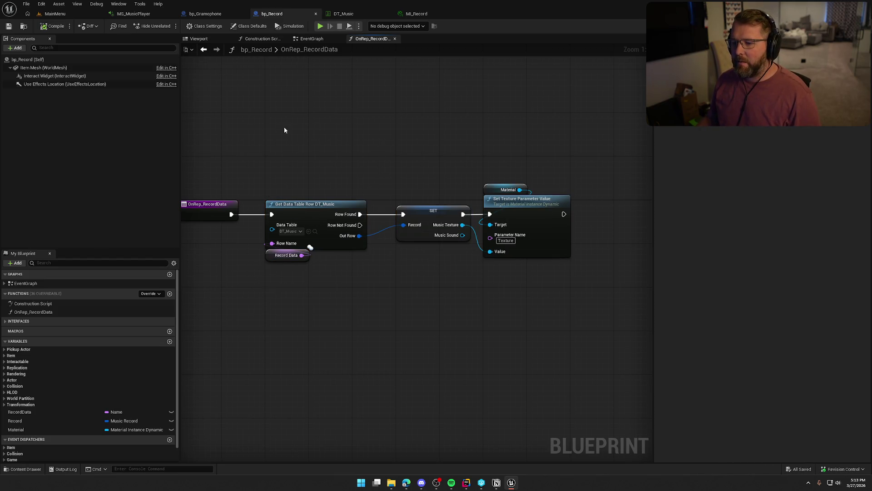
{"action": "left_click_drag", "start_coordinate": [298, 143], "coordinate": [320, 141]}
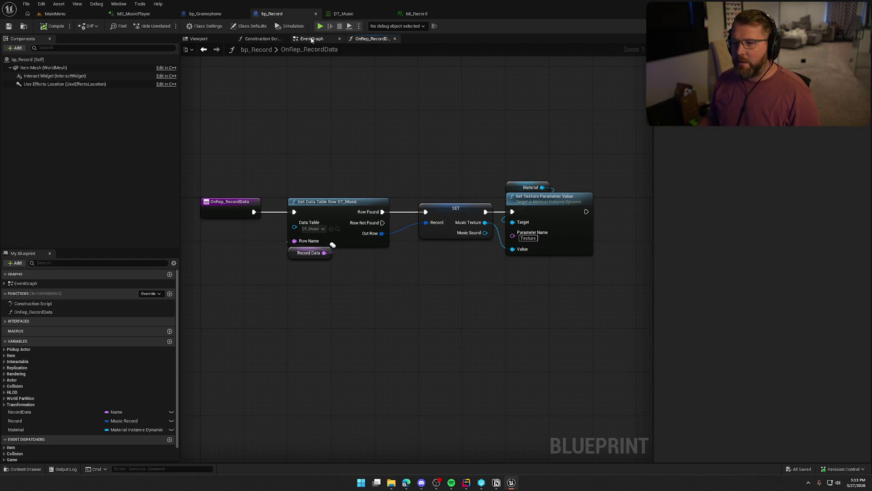
In the EventGraph, move the UseItem nodes down to free space.
{"action": "left_click", "coordinate": [311, 39]}
{"action": "left_click_drag", "start_coordinate": [563, 261], "coordinate": [253, 194]}
{"action": "scroll", "coordinate": [254, 195], "scroll_direction": "up", "scroll_amount": 5}
{"action": "left_click_drag", "start_coordinate": [304, 312], "coordinate": [293, 328]}
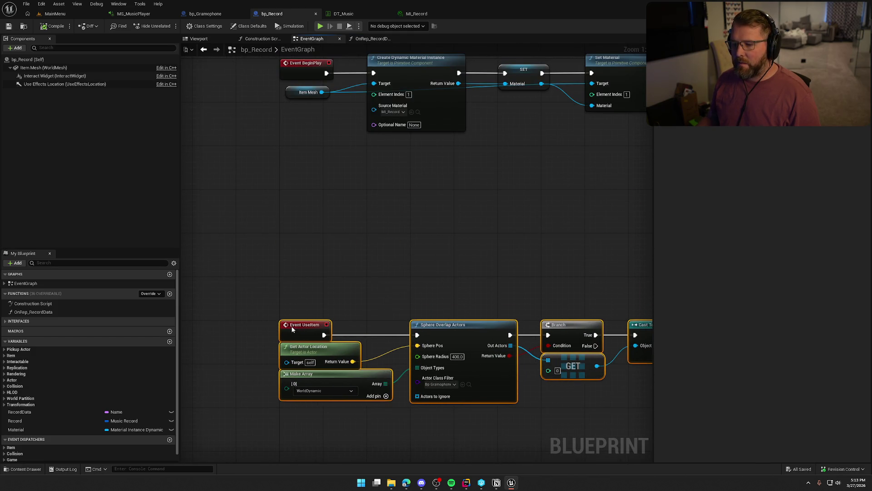
{"action": "left_click", "coordinate": [273, 240]}
Add a SetRecordRowName custom event followed by a RecordData setter.
{"action": "right_click", "coordinate": [241, 222]}
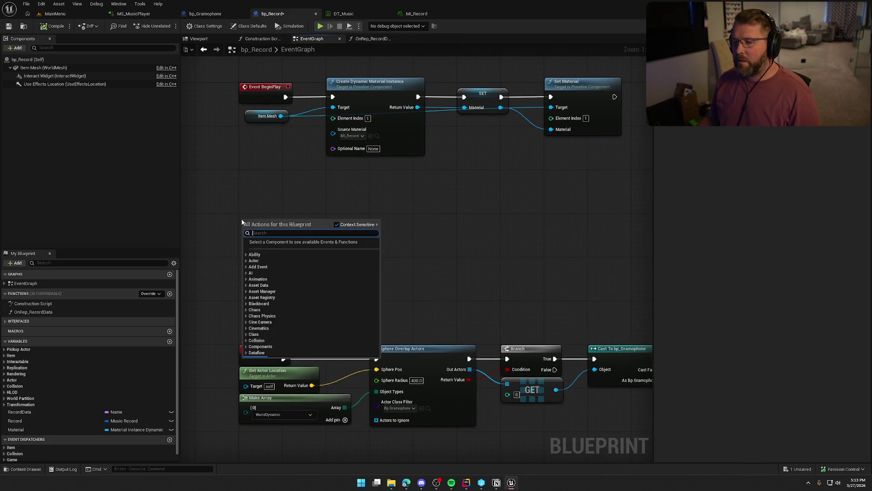
{"action": "type", "text": "custom"}
{"action": "key", "text": "Return"}
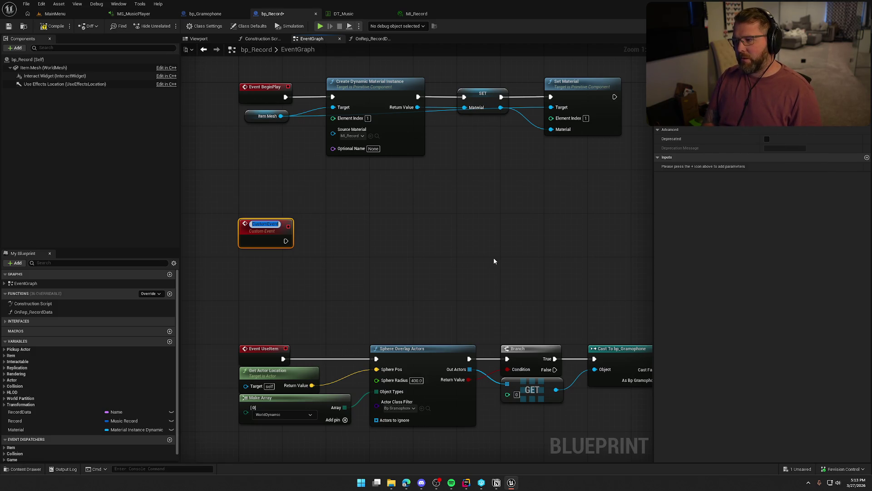
{"action": "type", "text": "setR"}
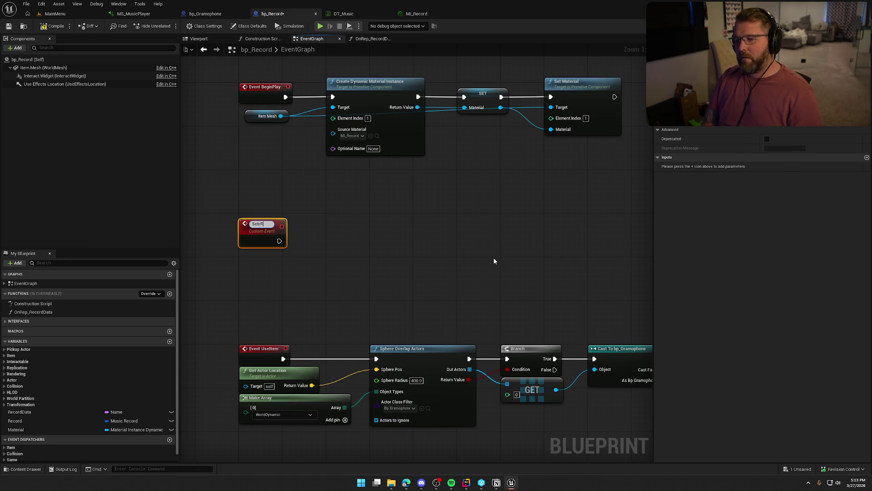
{"action": "type", "text": "ecordRow"}
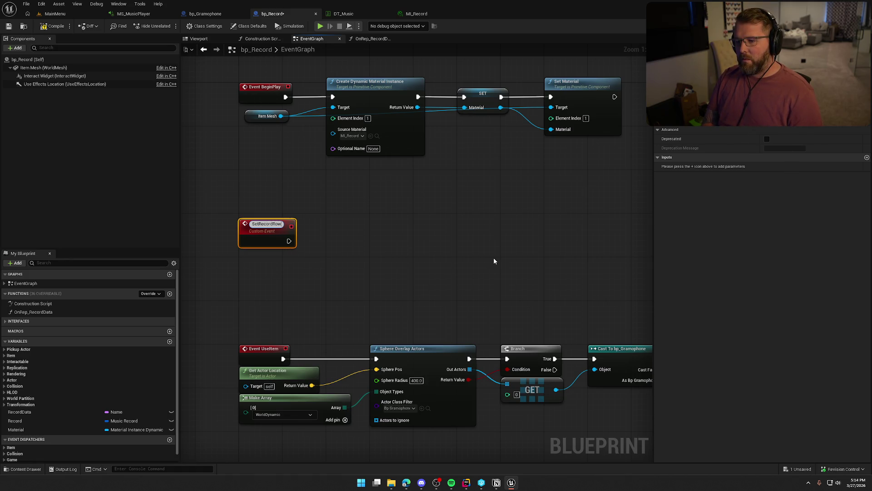
{"action": "type", "text": "Name"}
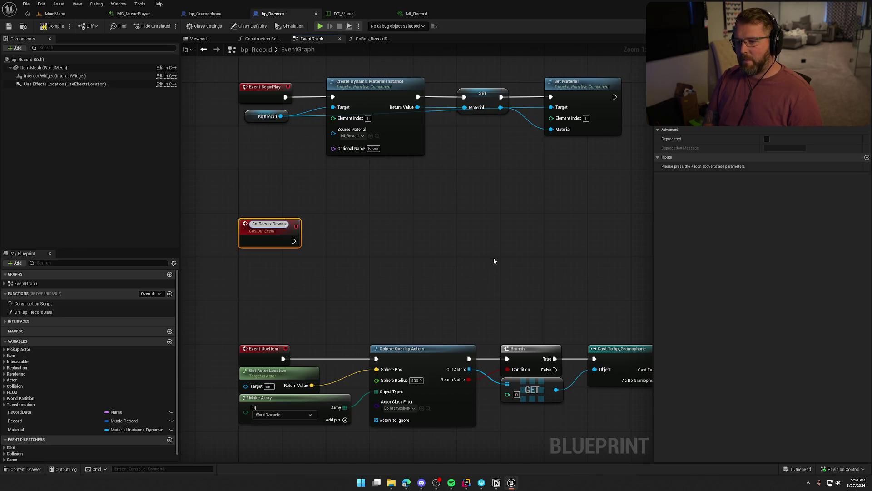
{"action": "key", "text": "Return"}
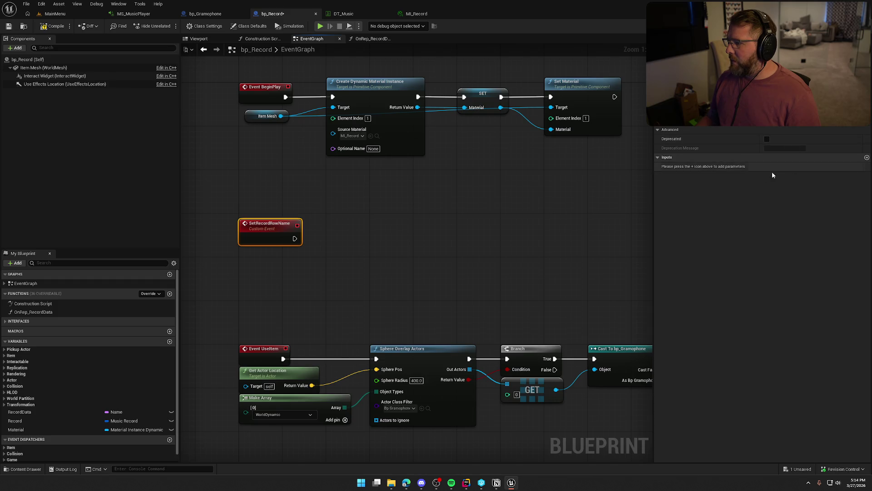
{"action": "left_click_drag", "start_coordinate": [257, 222], "coordinate": [257, 216]}
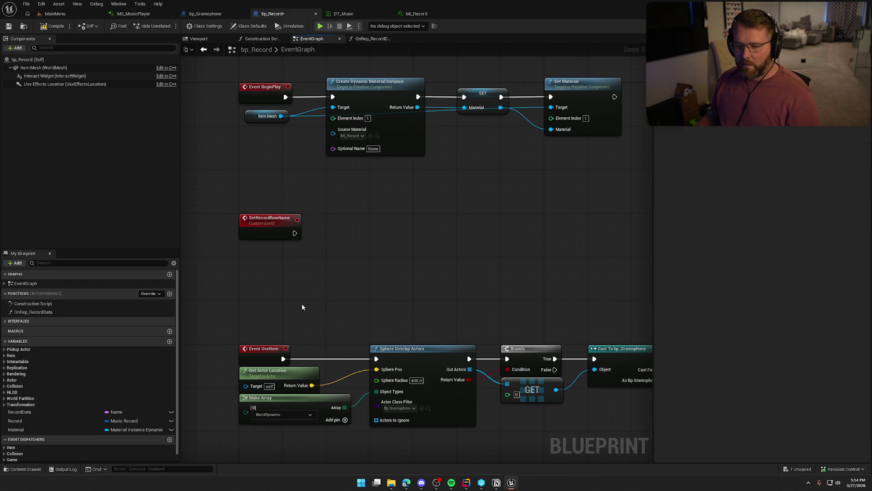
{"action": "mouse_move", "coordinate": [19, 411]}
{"action": "left_mouse_down"}
{"action": "mouse_move", "coordinate": [346, 279]}
{"action": "mouse_move", "coordinate": [291, 243]}
{"action": "mouse_move", "coordinate": [344, 260]}
{"action": "mouse_move", "coordinate": [362, 233]}
{"action": "left_mouse_up"}
Name the event's input 'Row Name', compile, and inspect Record Data's default value.
{"action": "left_click", "coordinate": [265, 235]}
{"action": "left_click", "coordinate": [695, 166]}
{"action": "type", "text": "Row Name"}
{"action": "key", "text": "Return"}
{"action": "left_click", "coordinate": [381, 301]}
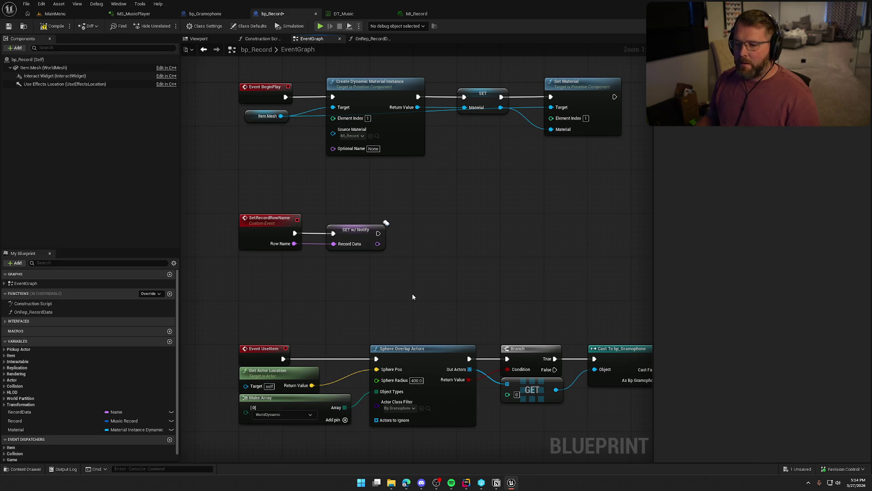
{"action": "left_click", "coordinate": [52, 26]}
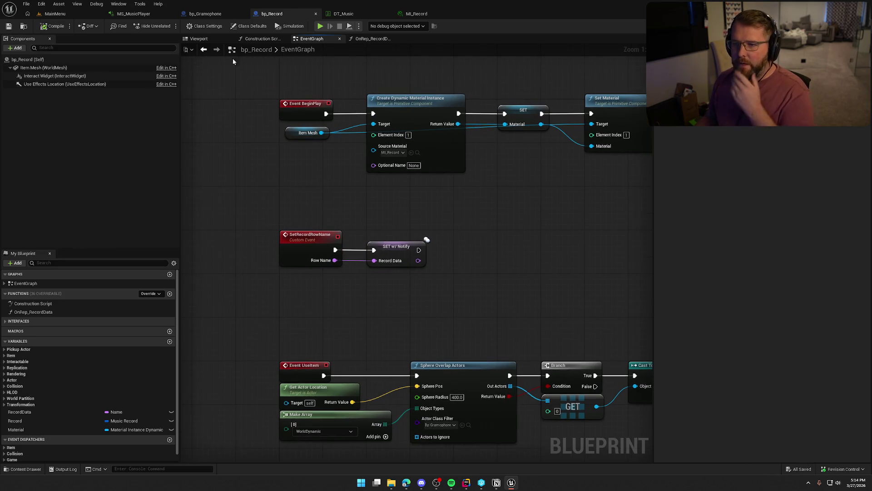
{"action": "mouse_move", "coordinate": [257, 172]}
{"action": "left_mouse_down"}
{"action": "mouse_move", "coordinate": [409, 273]}
{"action": "mouse_move", "coordinate": [472, 298]}
{"action": "left_mouse_up"}
{"action": "left_click", "coordinate": [501, 290]}
{"action": "left_click", "coordinate": [396, 248]}
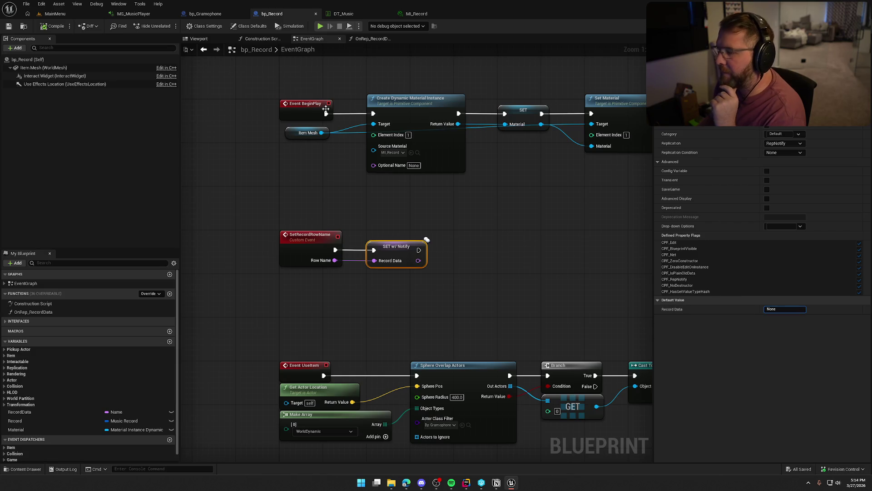
{"action": "left_click", "coordinate": [347, 15]}
Copy the Western row name from DT_Music into Record Data's default value, then compile and save.
{"action": "left_click", "coordinate": [27, 64]}
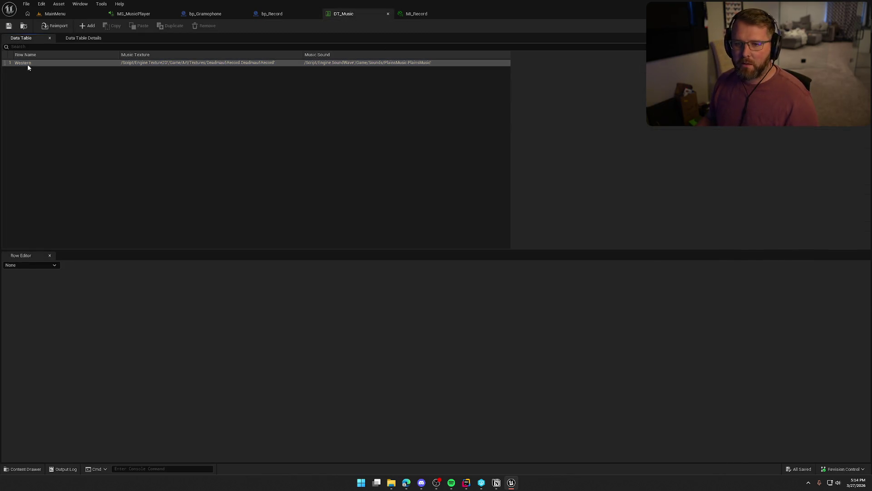
{"action": "key", "text": "F2"}
{"action": "left_click", "coordinate": [91, 134]}
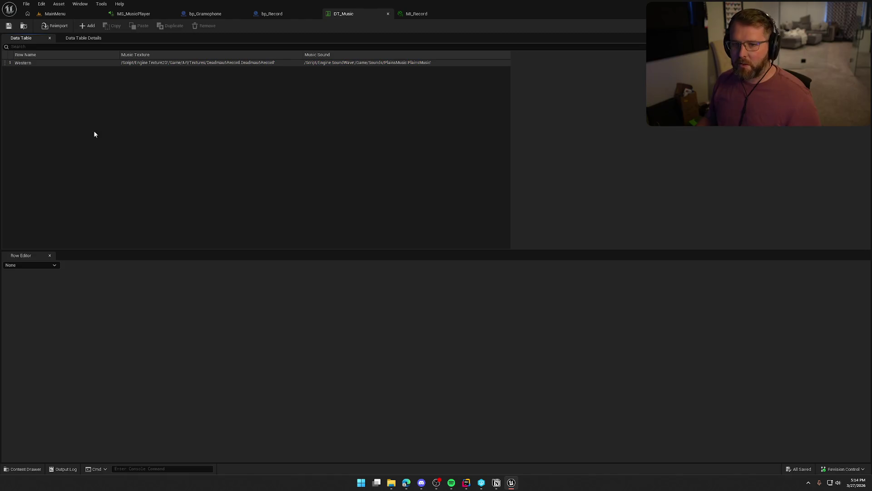
{"action": "left_click", "coordinate": [251, 14]}
{"action": "left_click", "coordinate": [775, 308]}
{"action": "type", "text": "Western"}
{"action": "key", "text": "Return"}
{"action": "key", "text": "ctrl+s"}
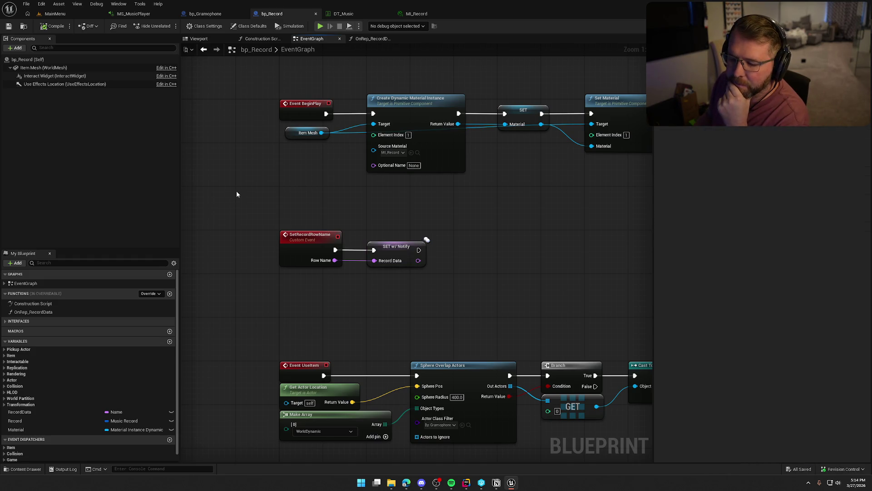
{"action": "left_click", "coordinate": [34, 311]}
{"action": "key", "text": "Home"}
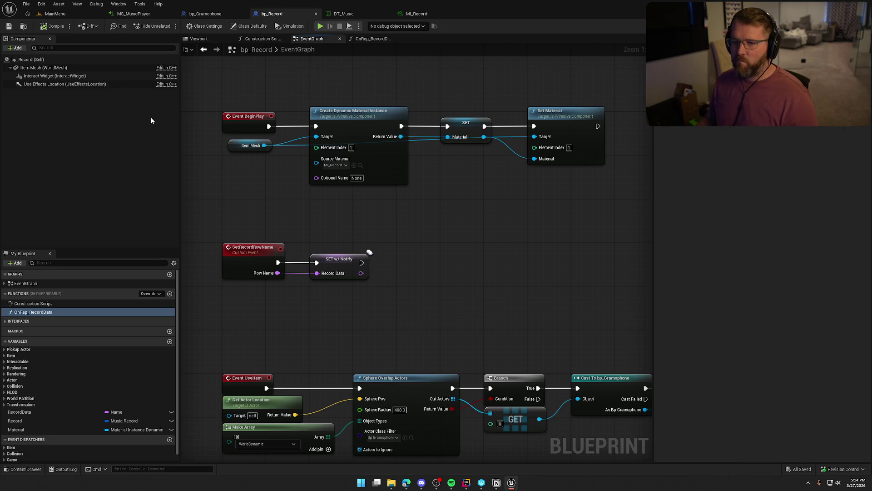
{"action": "left_click_drag", "start_coordinate": [264, 225], "coordinate": [287, 227]}
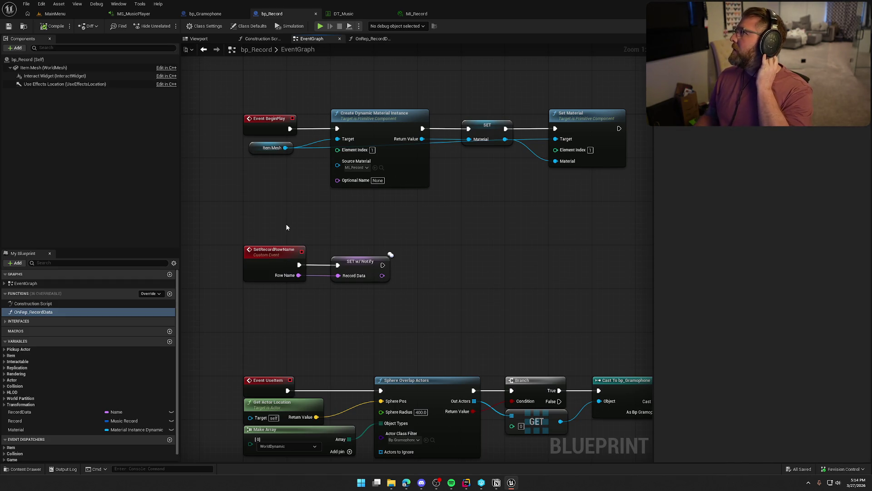
{"action": "mouse_move", "coordinate": [285, 223]}
{"action": "left_mouse_down"}
{"action": "mouse_move", "coordinate": [390, 295]}
{"action": "mouse_move", "coordinate": [284, 170]}
{"action": "left_mouse_up"}
{"action": "mouse_move", "coordinate": [253, 206]}
{"action": "left_mouse_down"}
{"action": "mouse_move", "coordinate": [298, 237]}
{"action": "mouse_move", "coordinate": [249, 222]}
{"action": "left_mouse_up"}
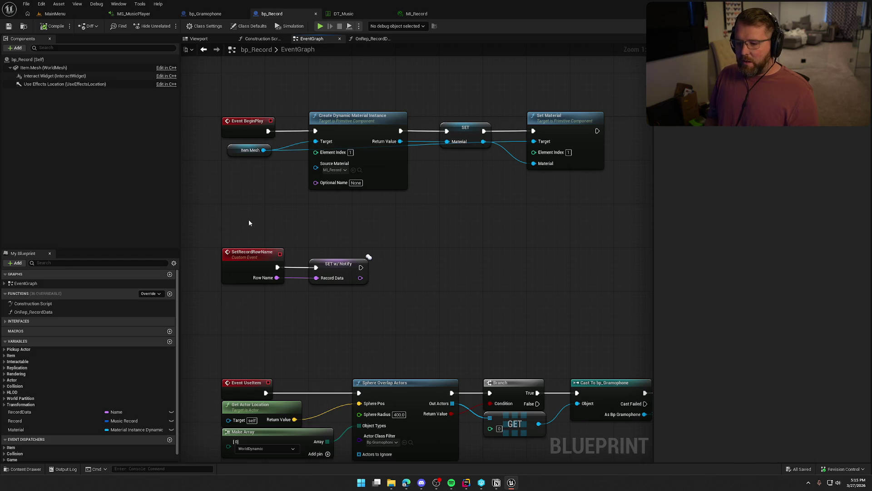
{"action": "left_click", "coordinate": [26, 419]}
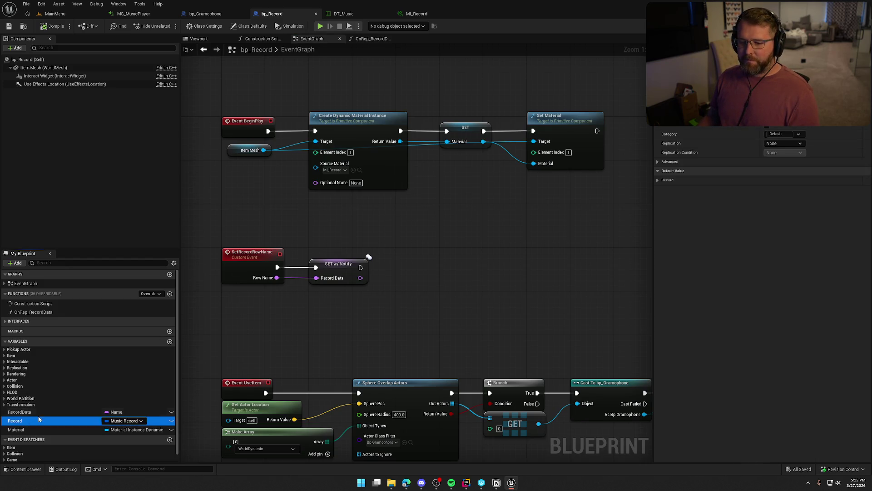
Set the Record variable's default Music Texture to DeadmausRecord.
{"action": "left_click", "coordinate": [658, 182]}
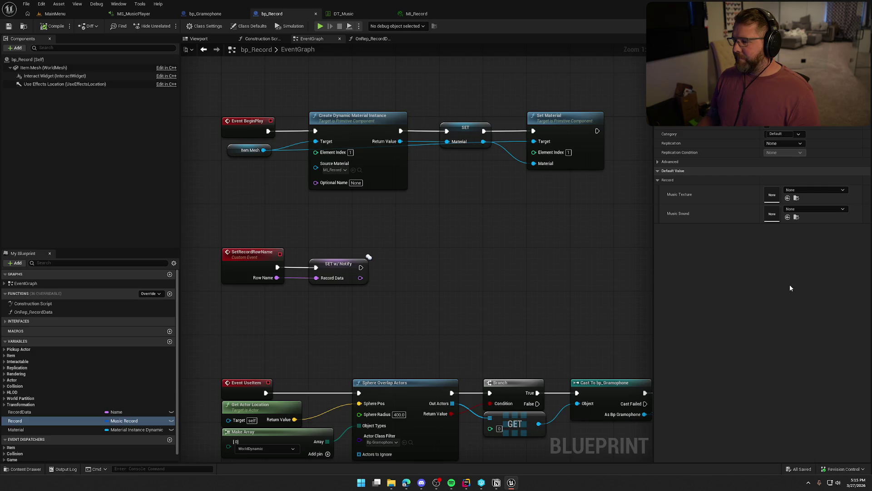
{"action": "left_click", "coordinate": [799, 190]}
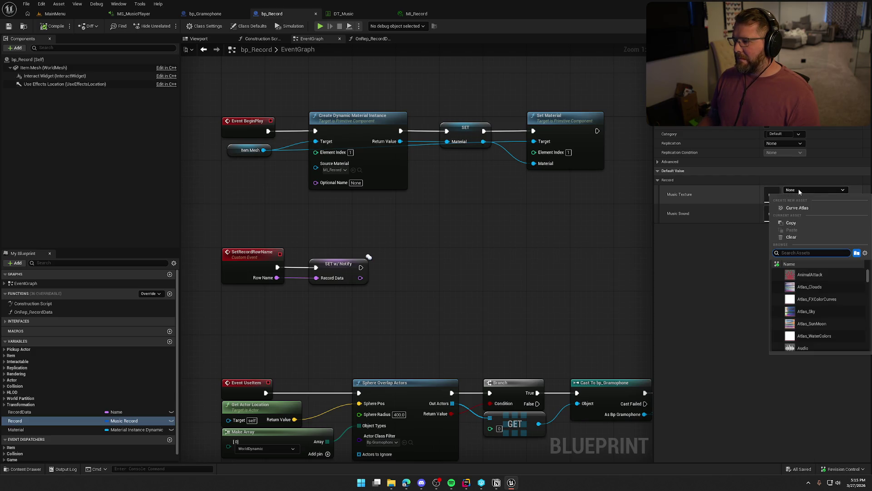
{"action": "type", "text": "dead"}
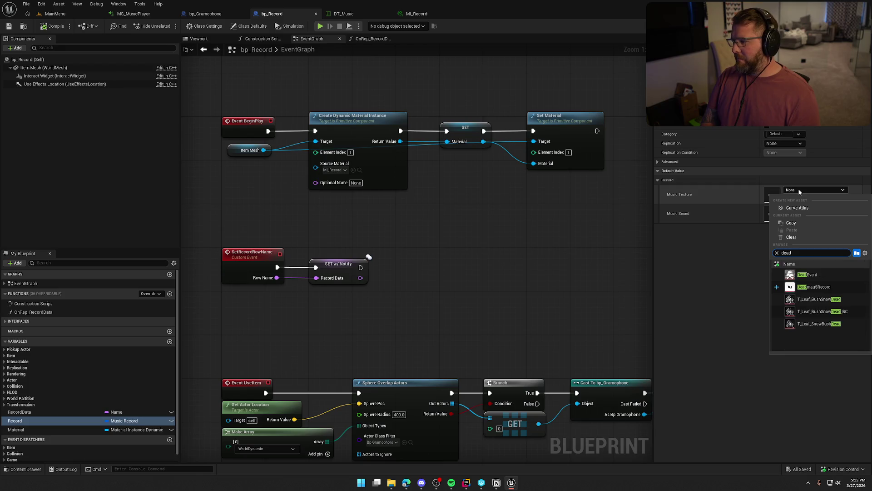
{"action": "left_click", "coordinate": [815, 285]}
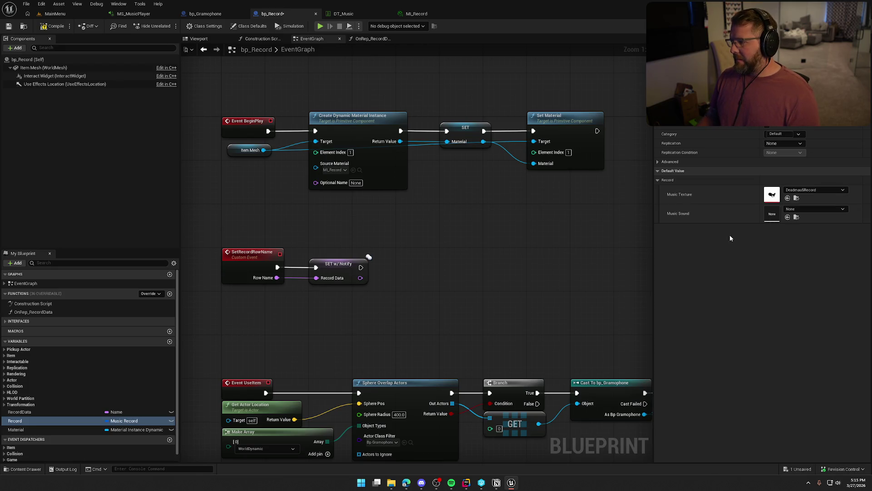
Set the default Music Sound to Gydra_-_Shotgun and save bp_Record.
{"action": "left_click", "coordinate": [804, 208]}
{"action": "type", "text": "plain"}
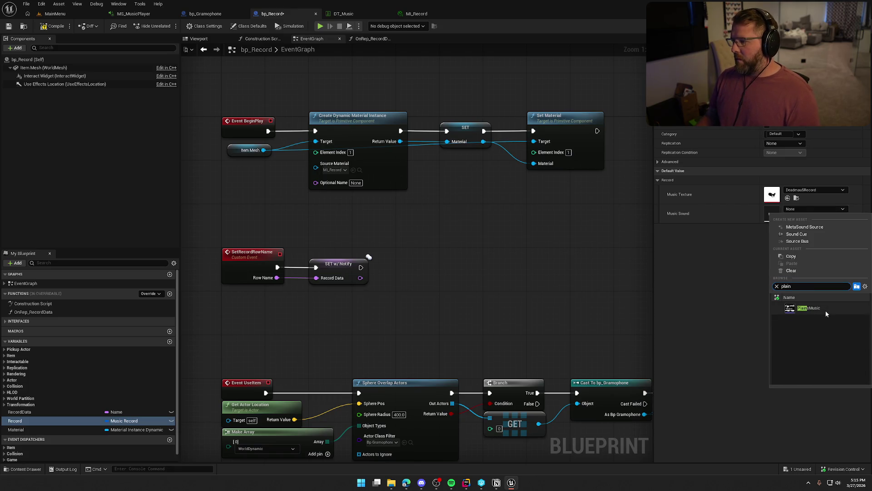
{"action": "left_click", "coordinate": [823, 309]}
{"action": "left_click", "coordinate": [808, 208]}
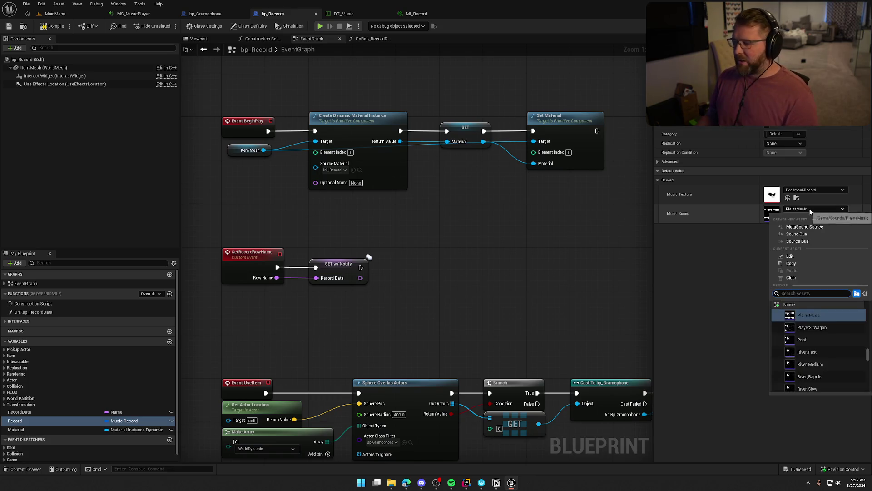
{"action": "type", "text": "sho"}
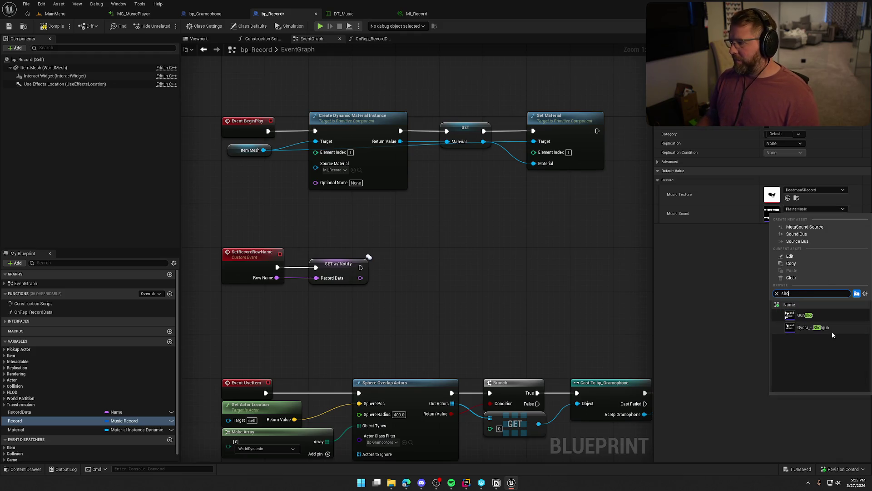
{"action": "left_click", "coordinate": [832, 331]}
{"action": "key", "text": "ctrl+s"}
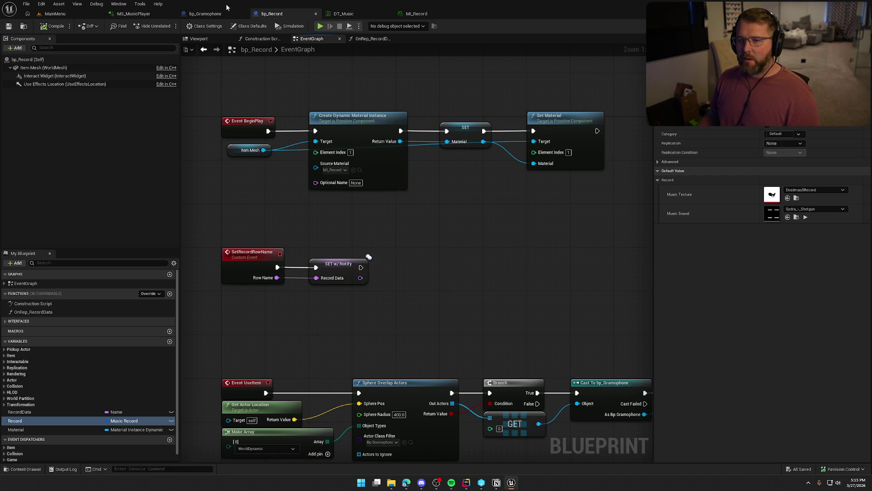
{"action": "left_click", "coordinate": [207, 17]}
Convert the Current Record getter to a validated get and wire Event UseItem into it.
{"action": "left_click_drag", "start_coordinate": [329, 296], "coordinate": [340, 235]}
{"action": "left_click", "coordinate": [247, 218]}
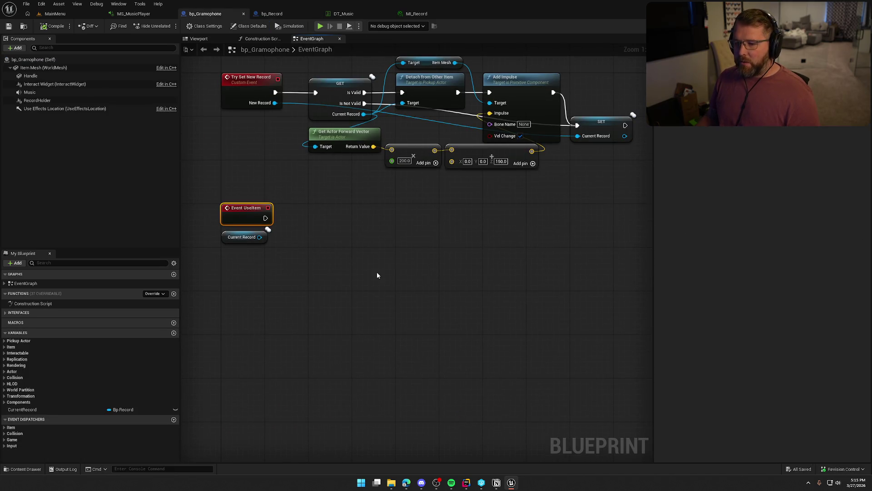
{"action": "left_click", "coordinate": [247, 238]}
{"action": "mouse_move", "coordinate": [248, 237]}
{"action": "left_mouse_down"}
{"action": "mouse_move", "coordinate": [309, 245]}
{"action": "mouse_move", "coordinate": [265, 217]}
{"action": "left_mouse_up"}
{"action": "right_click", "coordinate": [293, 250]}
{"action": "left_click", "coordinate": [327, 414]}
{"action": "left_click_drag", "start_coordinate": [313, 259], "coordinate": [340, 221]}
{"action": "mouse_move", "coordinate": [371, 293]}
{"action": "left_mouse_down"}
{"action": "mouse_move", "coordinate": [380, 294]}
{"action": "mouse_move", "coordinate": [227, 191]}
{"action": "left_mouse_up"}
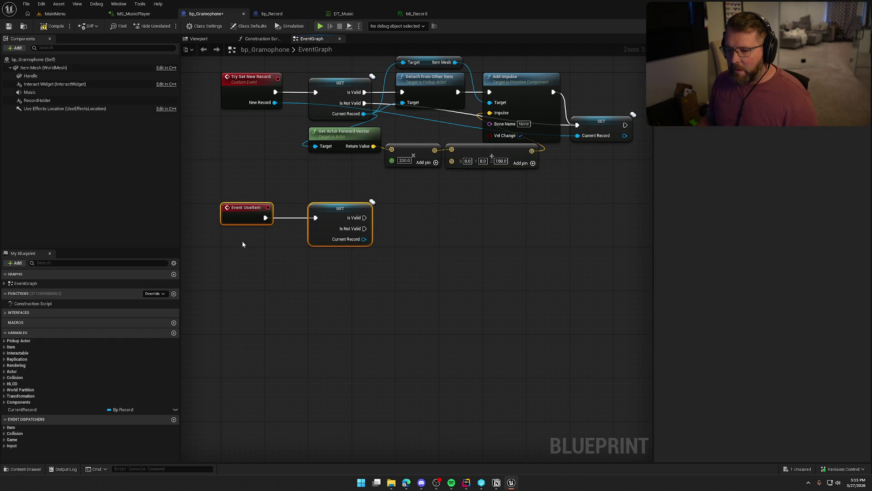
{"action": "left_click", "coordinate": [318, 303]}
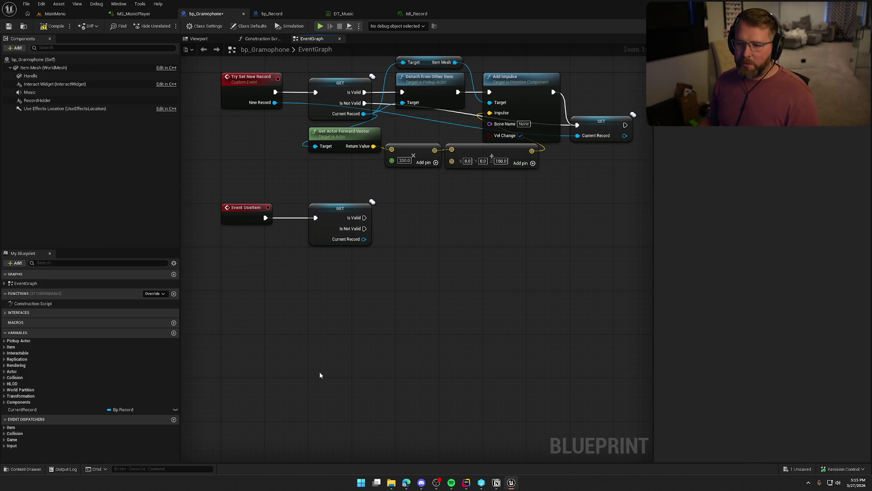
Add a Boolean variable isPlaying with replication set to RepNotify.
{"action": "left_click", "coordinate": [174, 333]}
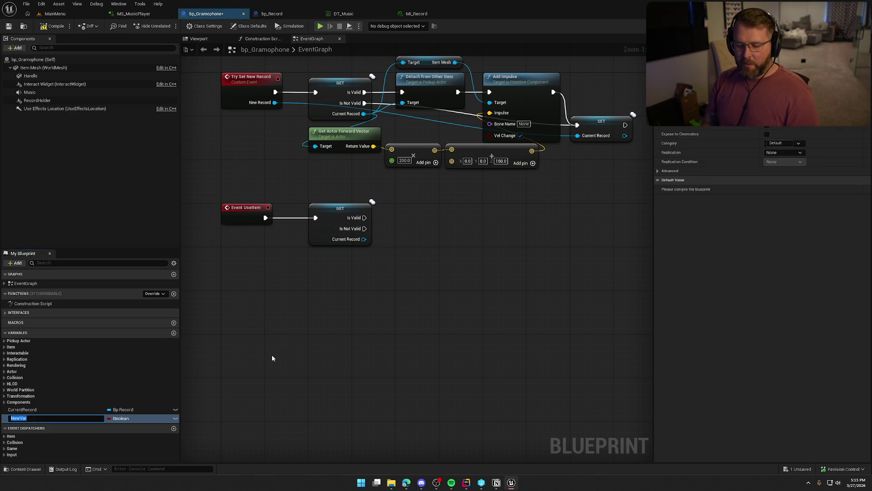
{"action": "type", "text": "isPlaying"}
{"action": "key", "text": "Return"}
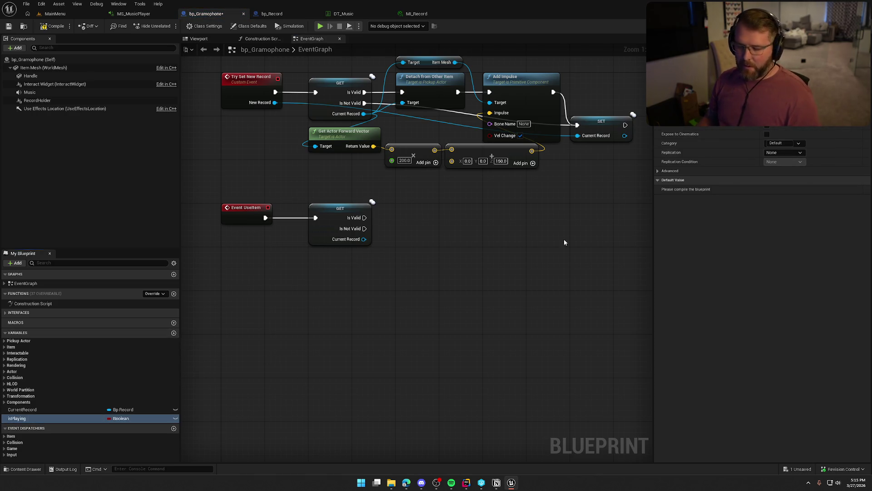
{"action": "left_click", "coordinate": [784, 152]}
{"action": "left_click", "coordinate": [785, 166]}
{"action": "left_click", "coordinate": [786, 170]}
{"action": "left_click", "coordinate": [784, 152]}
{"action": "left_click", "coordinate": [787, 174]}
{"action": "left_click", "coordinate": [657, 170]}
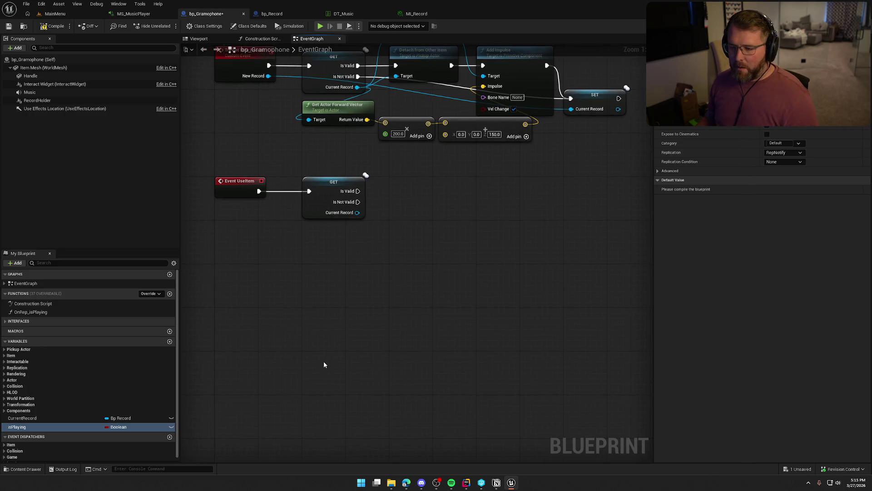
Place an isPlaying getter below the validated GET node and compile and save bp_Gramophone.
{"action": "mouse_move", "coordinate": [109, 427]}
{"action": "left_mouse_down"}
{"action": "mouse_move", "coordinate": [146, 421]}
{"action": "mouse_move", "coordinate": [283, 239]}
{"action": "mouse_move", "coordinate": [300, 267]}
{"action": "mouse_move", "coordinate": [303, 246]}
{"action": "left_mouse_up"}
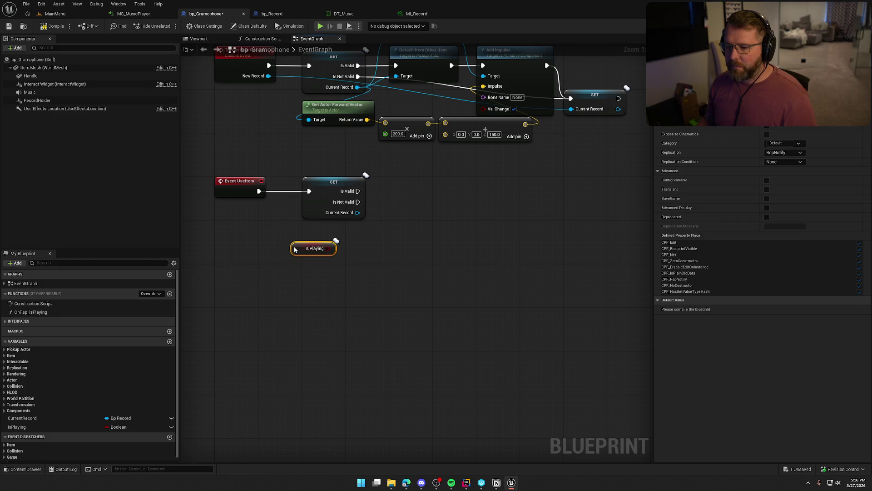
{"action": "mouse_move", "coordinate": [391, 257]}
{"action": "left_mouse_down"}
{"action": "mouse_move", "coordinate": [391, 202]}
{"action": "mouse_move", "coordinate": [374, 239]}
{"action": "left_mouse_up"}
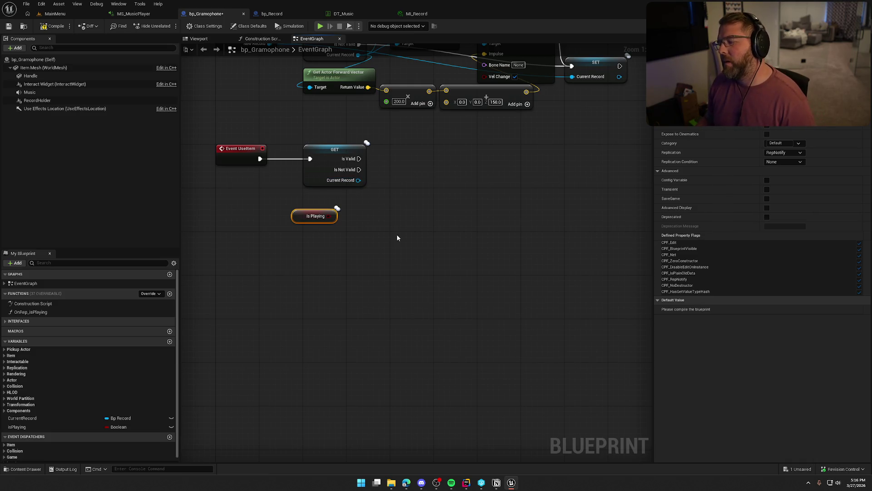
{"action": "left_click_drag", "start_coordinate": [379, 199], "coordinate": [293, 132]}
{"action": "left_click_drag", "start_coordinate": [300, 217], "coordinate": [327, 211]}
{"action": "left_click", "coordinate": [342, 242]}
{"action": "key", "text": "ctrl+s"}
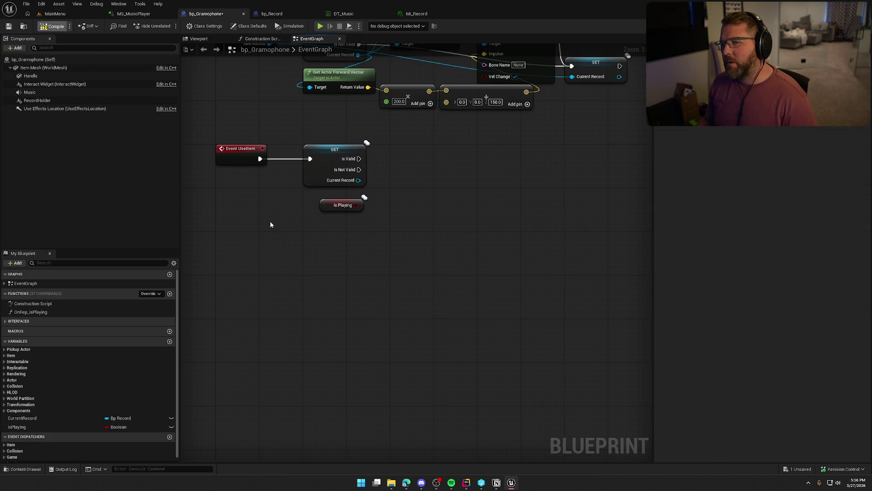
{"action": "mouse_move", "coordinate": [364, 250]}
{"action": "left_mouse_down"}
{"action": "mouse_move", "coordinate": [319, 251]}
{"action": "mouse_move", "coordinate": [327, 265]}
{"action": "left_mouse_up"}
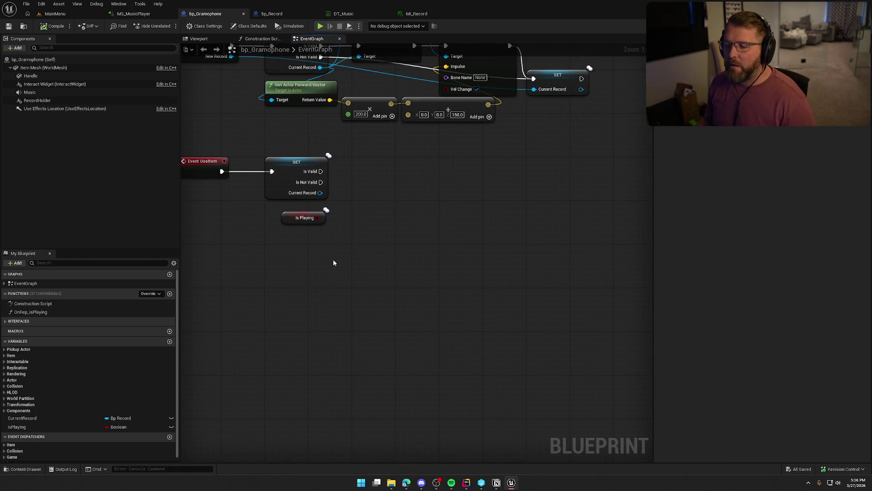
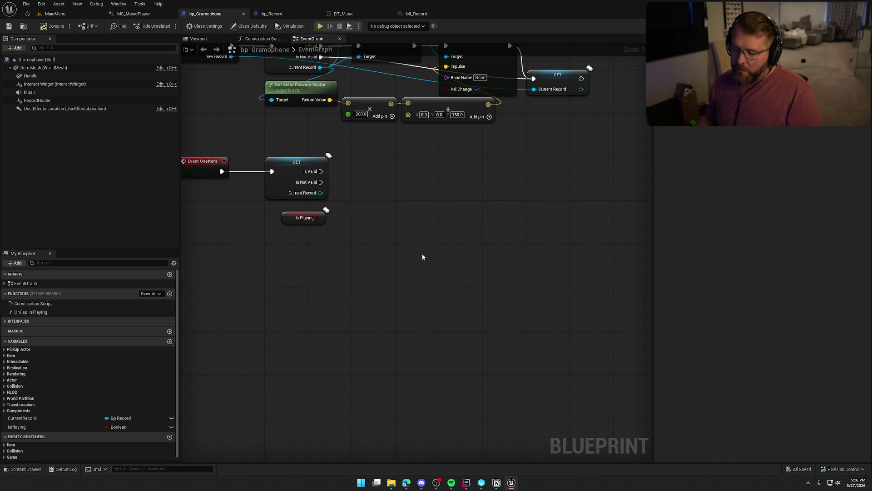
After the GET's Is Valid check, set isPlaying (w/ Notify) to NOT Is Playing.
{"action": "mouse_move", "coordinate": [45, 427]}
{"action": "left_mouse_down"}
{"action": "mouse_move", "coordinate": [402, 202]}
{"action": "mouse_move", "coordinate": [382, 195]}
{"action": "left_mouse_up"}
{"action": "left_click_drag", "start_coordinate": [321, 171], "coordinate": [382, 174]}
{"action": "left_click_drag", "start_coordinate": [318, 217], "coordinate": [349, 228]}
{"action": "type", "text": "not"}
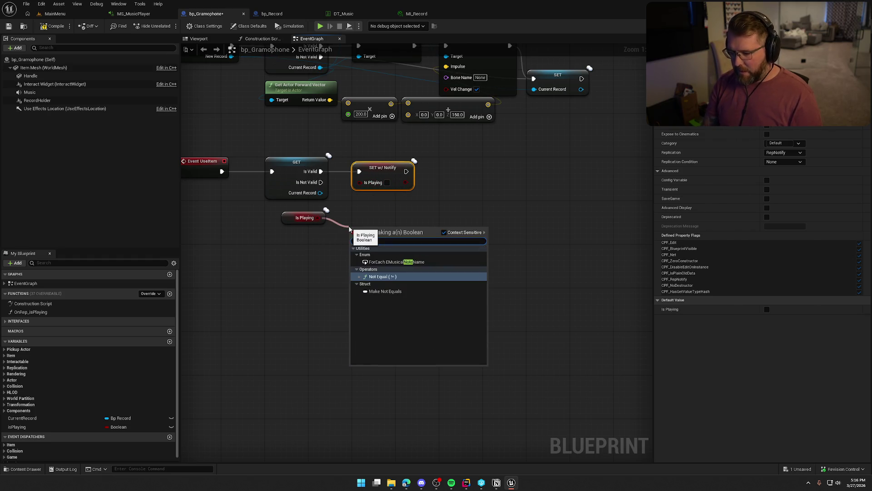
{"action": "left_click", "coordinate": [384, 255]}
{"action": "left_click_drag", "start_coordinate": [398, 229], "coordinate": [359, 182]}
{"action": "mouse_move", "coordinate": [301, 222]}
{"action": "left_mouse_down"}
{"action": "mouse_move", "coordinate": [317, 260]}
{"action": "mouse_move", "coordinate": [366, 248]}
{"action": "mouse_move", "coordinate": [345, 217]}
{"action": "mouse_move", "coordinate": [378, 198]}
{"action": "left_mouse_up"}
{"action": "left_click", "coordinate": [390, 253]}
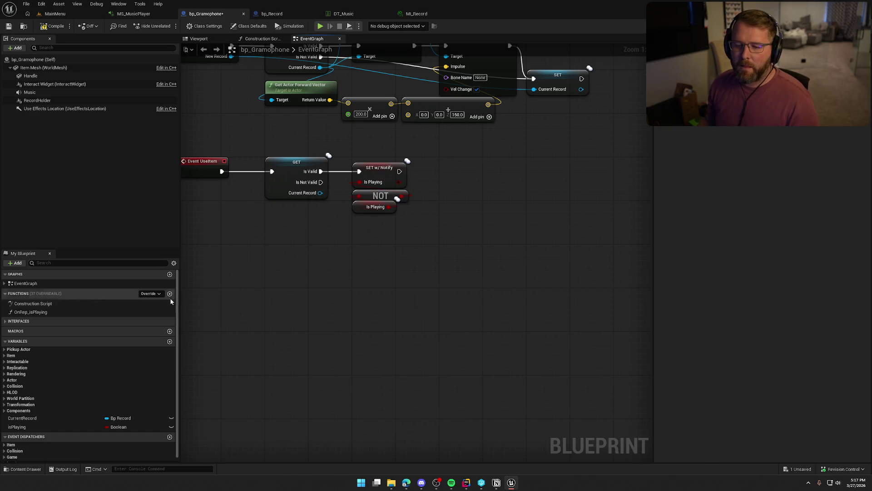
{"action": "double_click", "coordinate": [65, 312]}
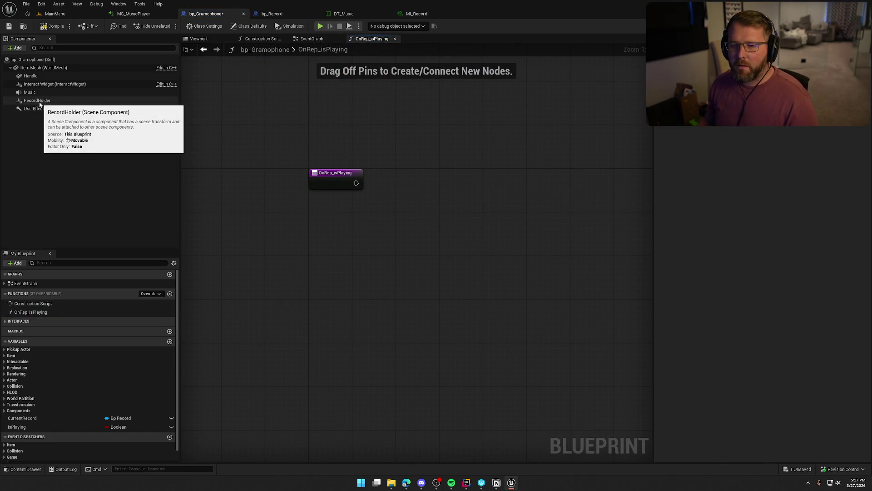
Add Play and Stop nodes for the Music component in OnRep_isPlaying.
{"action": "left_click_drag", "start_coordinate": [28, 92], "coordinate": [326, 219]}
{"action": "left_click_drag", "start_coordinate": [356, 218], "coordinate": [385, 221]}
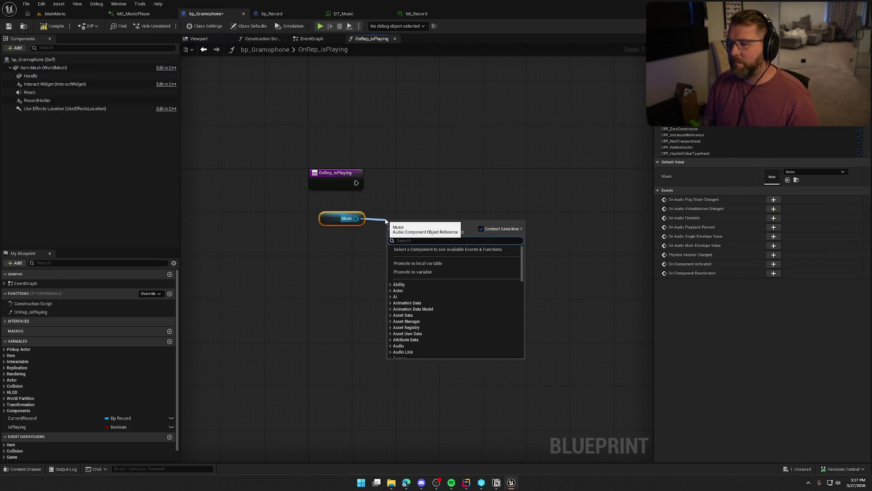
{"action": "type", "text": "play"}
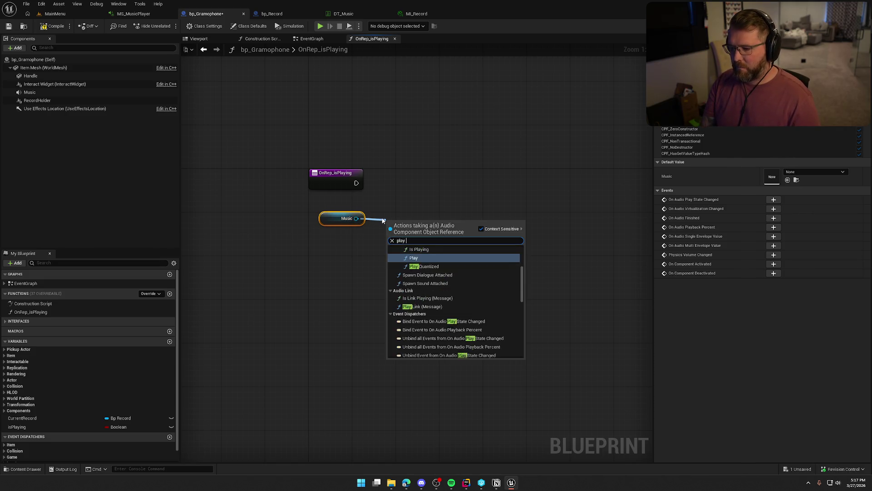
{"action": "key", "text": "Return"}
{"action": "left_click_drag", "start_coordinate": [356, 218], "coordinate": [401, 301]}
{"action": "type", "text": "stop"}
{"action": "key", "text": "Return"}
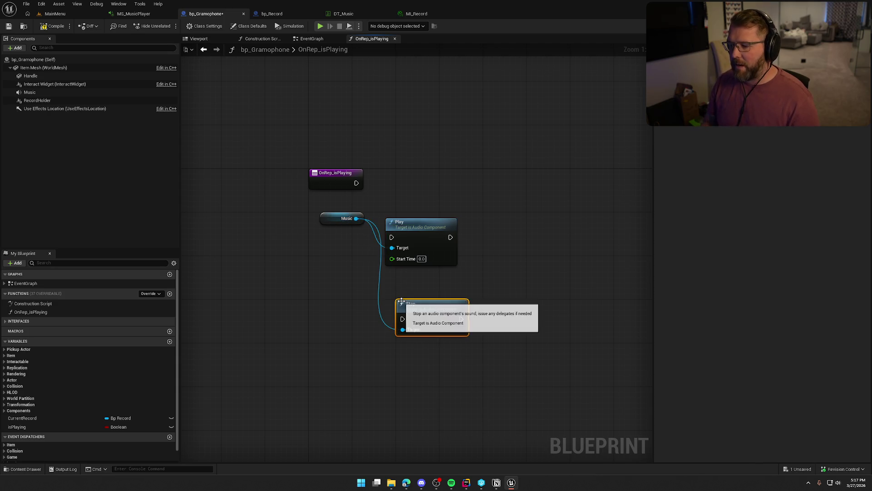
{"action": "left_click_drag", "start_coordinate": [409, 223], "coordinate": [469, 223]}
Branch on Is Playing after the entry node, with True running Play and False running Stop.
{"action": "mouse_move", "coordinate": [17, 426]}
{"action": "left_mouse_down"}
{"action": "mouse_move", "coordinate": [304, 266]}
{"action": "mouse_move", "coordinate": [318, 200]}
{"action": "mouse_move", "coordinate": [359, 183]}
{"action": "mouse_move", "coordinate": [398, 188]}
{"action": "mouse_move", "coordinate": [414, 174]}
{"action": "left_mouse_up"}
{"action": "left_click", "coordinate": [394, 181]}
{"action": "mouse_move", "coordinate": [351, 202]}
{"action": "left_mouse_down"}
{"action": "mouse_move", "coordinate": [403, 193]}
{"action": "mouse_move", "coordinate": [438, 214]}
{"action": "mouse_move", "coordinate": [423, 229]}
{"action": "mouse_move", "coordinate": [494, 164]}
{"action": "left_mouse_up"}
{"action": "left_click", "coordinate": [421, 128]}
{"action": "mouse_move", "coordinate": [400, 303]}
{"action": "left_mouse_down"}
{"action": "mouse_move", "coordinate": [483, 241]}
{"action": "mouse_move", "coordinate": [489, 219]}
{"action": "mouse_move", "coordinate": [423, 186]}
{"action": "left_mouse_up"}
{"action": "left_click", "coordinate": [388, 253]}
Tidy the Music, Play and Stop nodes and save bp_Gramophone.
{"action": "left_click_drag", "start_coordinate": [312, 214], "coordinate": [393, 209]}
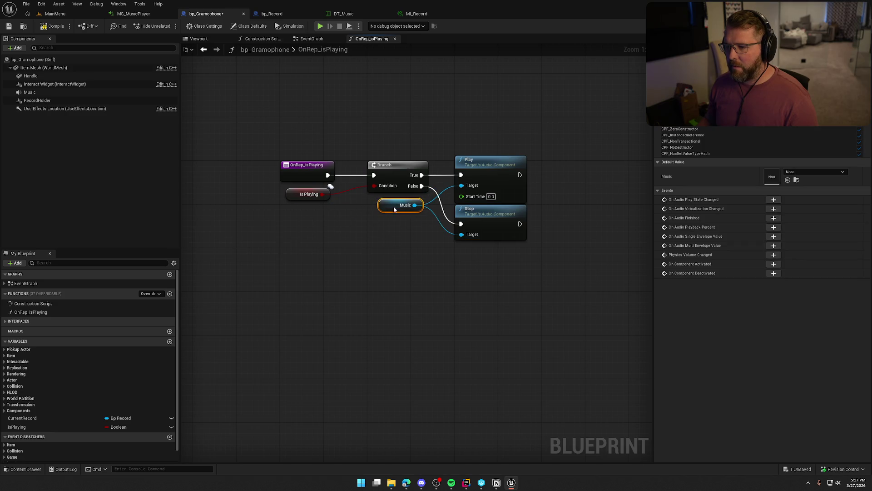
{"action": "left_click", "coordinate": [407, 270]}
{"action": "left_click_drag", "start_coordinate": [409, 254], "coordinate": [504, 137]}
{"action": "left_click_drag", "start_coordinate": [458, 159], "coordinate": [457, 143]}
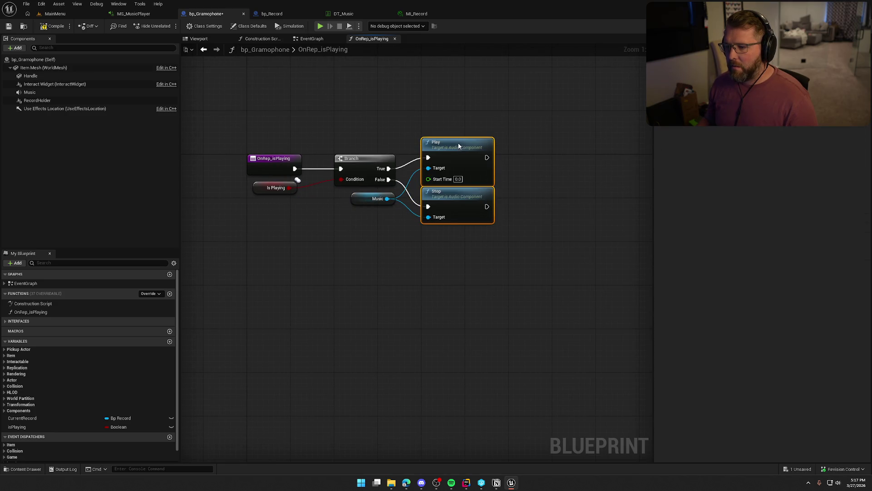
{"action": "left_click", "coordinate": [267, 109]}
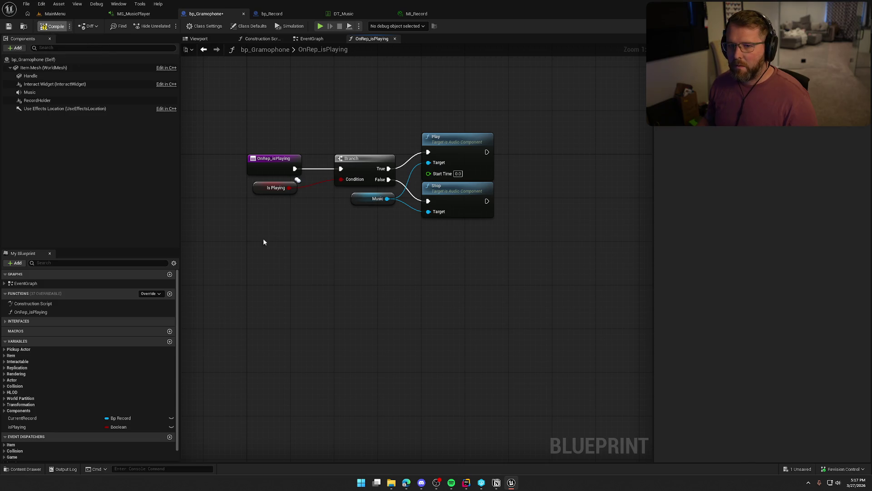
{"action": "key", "text": "ctrl+s"}
{"action": "left_click", "coordinate": [311, 41]}
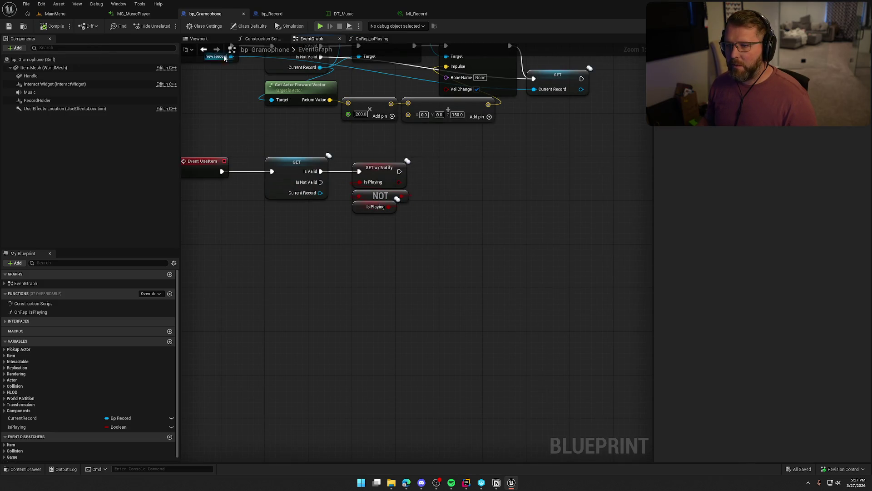
Add an Event Tick override plus an Is Playing getter and a Branch node.
{"action": "left_click", "coordinate": [155, 293]}
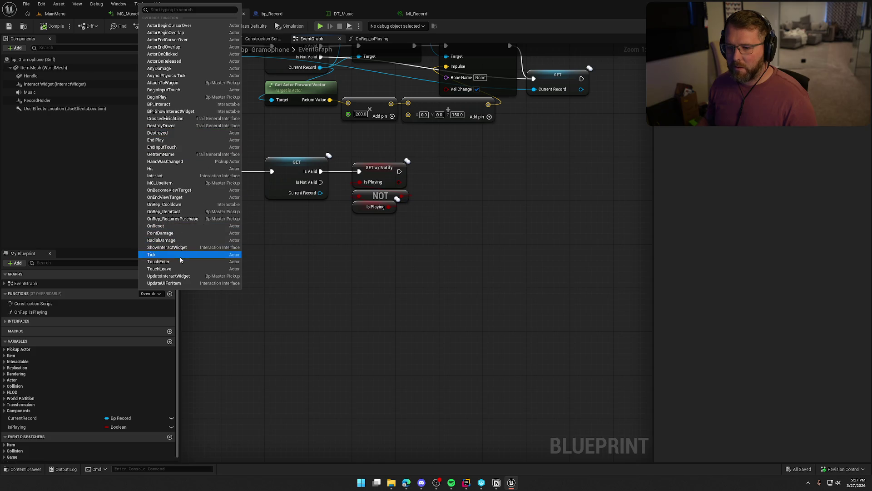
{"action": "left_click", "coordinate": [191, 255]}
{"action": "left_click_drag", "start_coordinate": [321, 219], "coordinate": [241, 144]}
{"action": "left_click", "coordinate": [28, 419]}
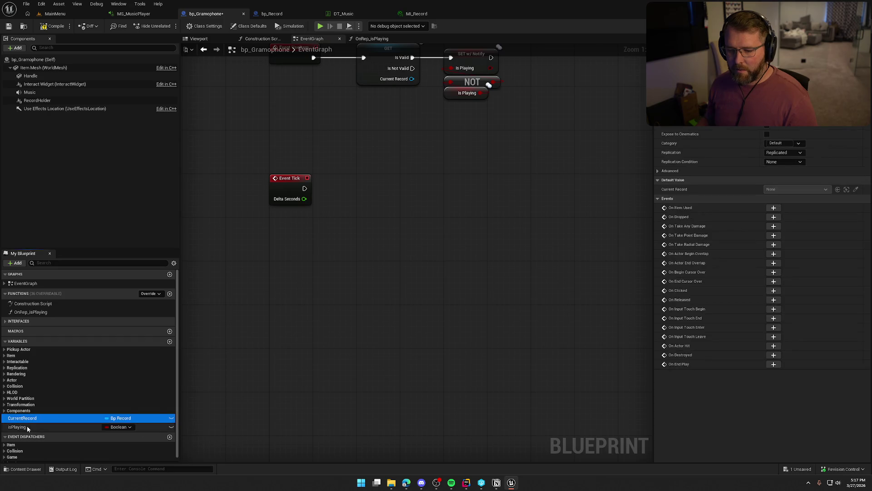
{"action": "left_click_drag", "start_coordinate": [31, 426], "coordinate": [282, 242]}
{"action": "left_click", "coordinate": [286, 241]}
{"action": "key", "text": "Escape"}
{"action": "left_click_drag", "start_coordinate": [331, 217], "coordinate": [300, 190]}
{"action": "left_click", "coordinate": [348, 184]}
Wire Event Tick into the Branch, using Is Playing as its condition.
{"action": "left_click", "coordinate": [346, 178]}
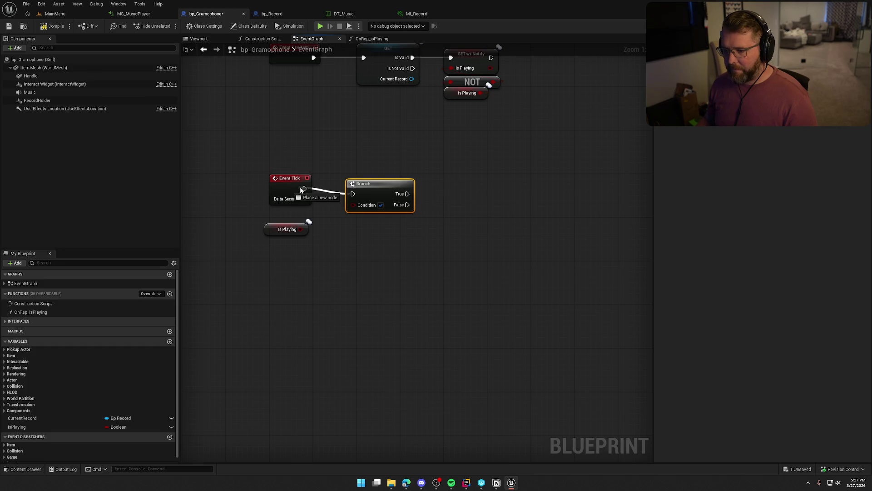
{"action": "left_click_drag", "start_coordinate": [369, 190], "coordinate": [382, 185]}
{"action": "left_click", "coordinate": [334, 251]}
{"action": "mouse_move", "coordinate": [277, 229]}
{"action": "left_mouse_down"}
{"action": "mouse_move", "coordinate": [282, 218]}
{"action": "mouse_move", "coordinate": [363, 200]}
{"action": "left_mouse_up"}
{"action": "left_click", "coordinate": [311, 214]}
{"action": "left_click_drag", "start_coordinate": [248, 216], "coordinate": [334, 211]}
{"action": "left_click", "coordinate": [340, 251]}
{"action": "mouse_move", "coordinate": [340, 251]}
{"action": "left_mouse_down"}
{"action": "mouse_move", "coordinate": [295, 260]}
{"action": "mouse_move", "coordinate": [329, 269]}
{"action": "left_mouse_up"}
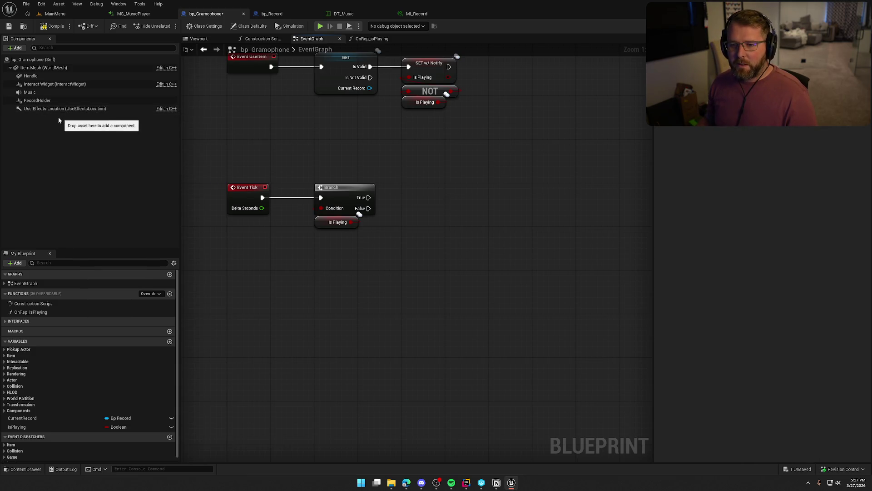
On the Branch's True output, run Add Relative Rotation on the Handle component.
{"action": "mouse_move", "coordinate": [31, 76]}
{"action": "left_mouse_down"}
{"action": "mouse_move", "coordinate": [380, 176]}
{"action": "mouse_move", "coordinate": [380, 168]}
{"action": "mouse_move", "coordinate": [417, 170]}
{"action": "left_mouse_up"}
{"action": "type", "text": "add rel"}
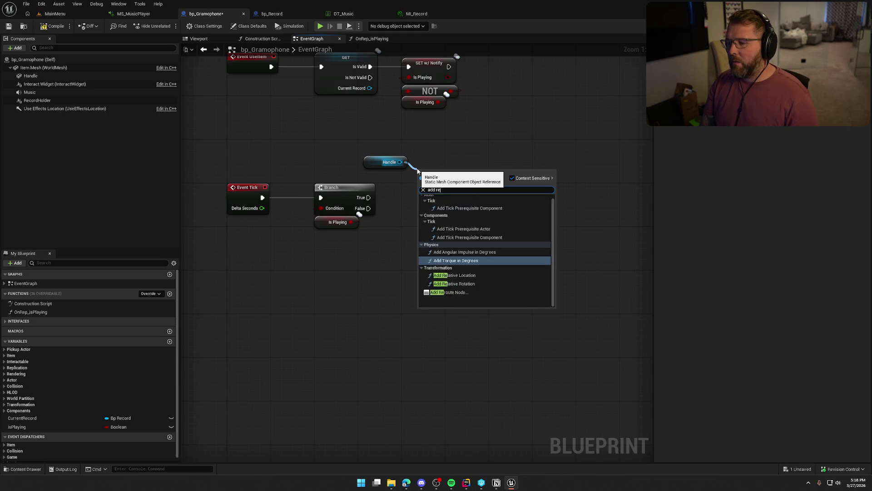
{"action": "key", "text": "Return"}
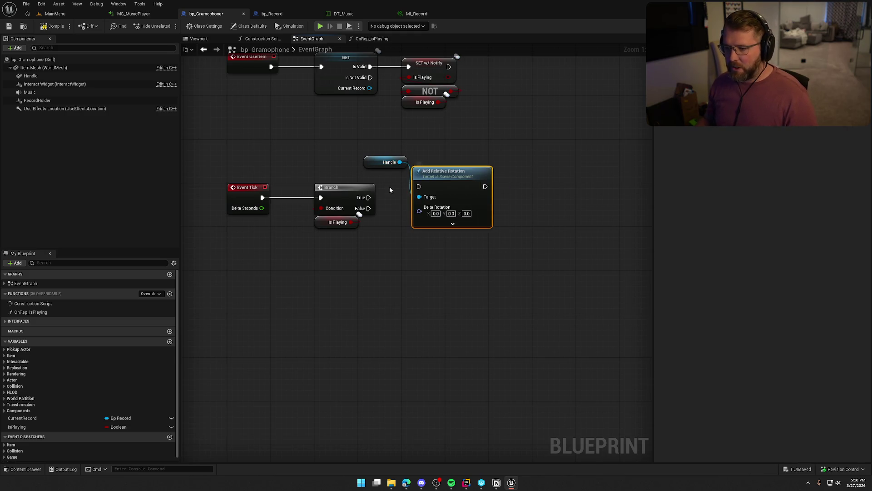
{"action": "left_click_drag", "start_coordinate": [368, 198], "coordinate": [476, 187]}
{"action": "mouse_move", "coordinate": [377, 167]}
{"action": "left_mouse_down"}
{"action": "mouse_move", "coordinate": [452, 167]}
{"action": "mouse_move", "coordinate": [430, 189]}
{"action": "left_mouse_up"}
{"action": "left_click", "coordinate": [470, 189], "text": "shift"}
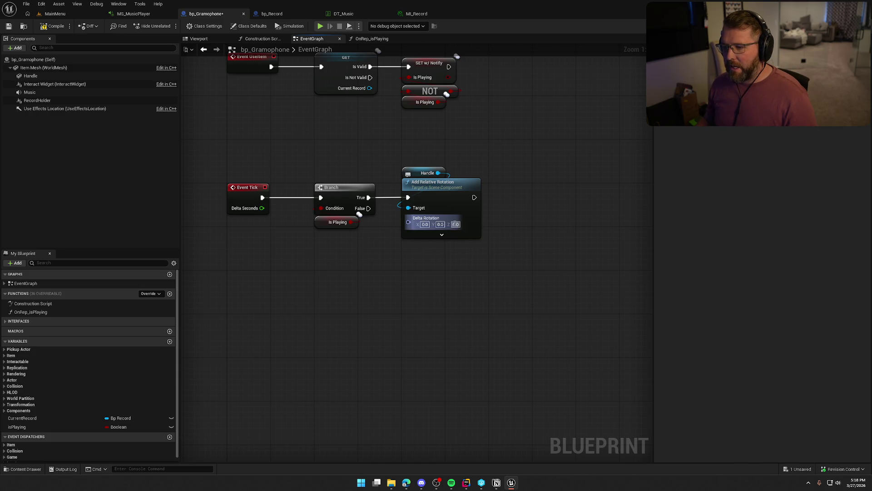
In the Viewport, check the crank handle's rotation axis with the rotate gizmo.
{"action": "left_click", "coordinate": [198, 39]}
{"action": "mouse_move", "coordinate": [399, 233]}
{"action": "left_mouse_down"}
{"action": "mouse_move", "coordinate": [422, 232]}
{"action": "mouse_move", "coordinate": [445, 254]}
{"action": "left_mouse_up"}
{"action": "left_click", "coordinate": [443, 271]}
{"action": "key", "text": "e"}
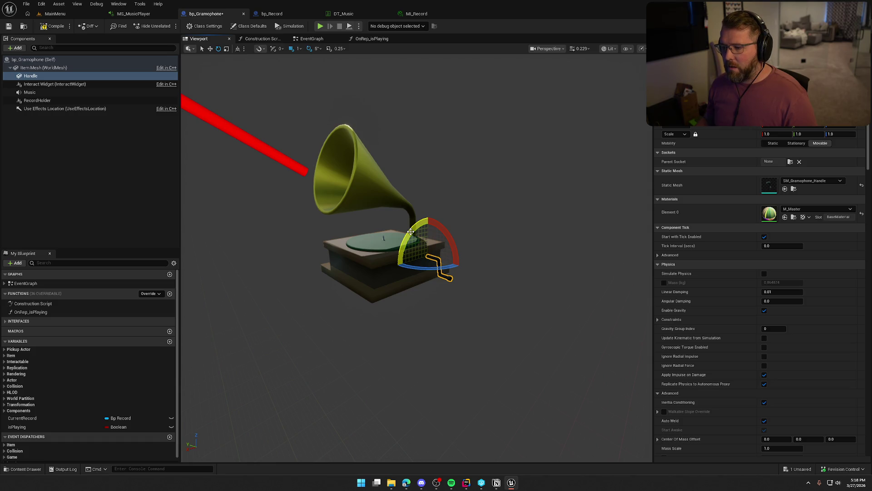
Set the Handle's Delta Rotation Y to 1.0 and save the blueprint.
{"action": "left_click", "coordinate": [357, 41]}
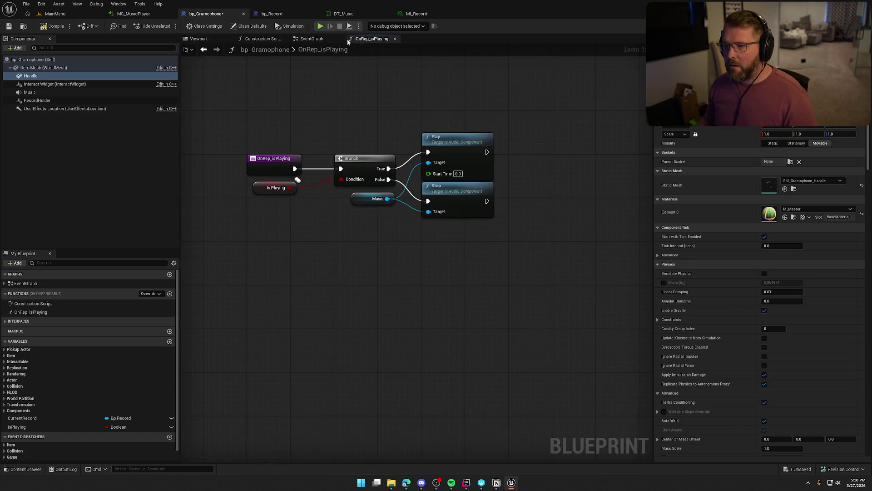
{"action": "left_click", "coordinate": [312, 39]}
{"action": "left_click", "coordinate": [440, 224]}
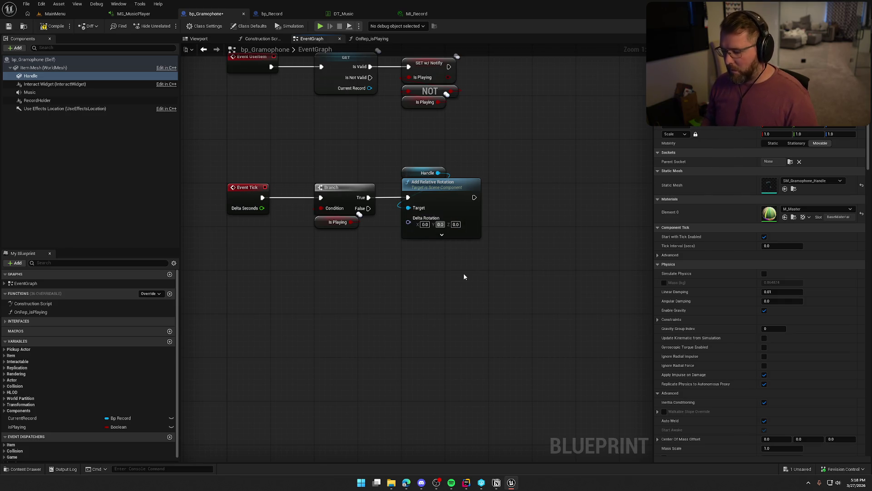
{"action": "type", "text": "1"}
{"action": "key", "text": "Return"}
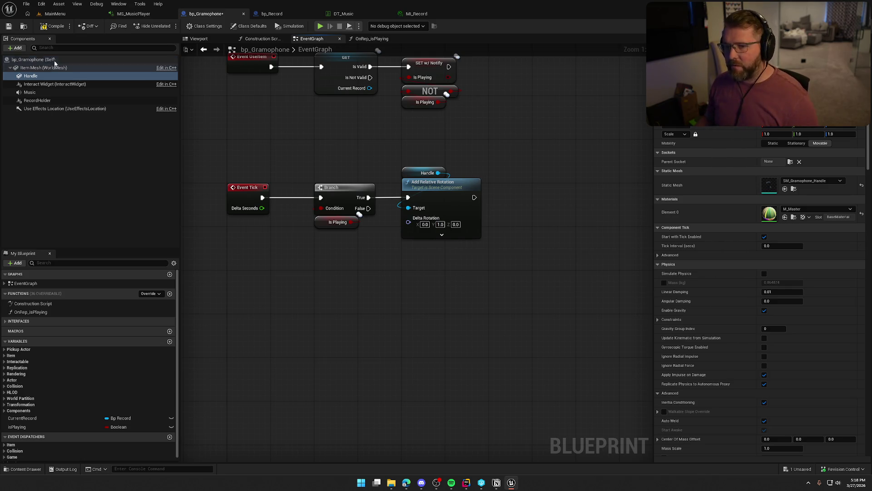
{"action": "key", "text": "ctrl+s"}
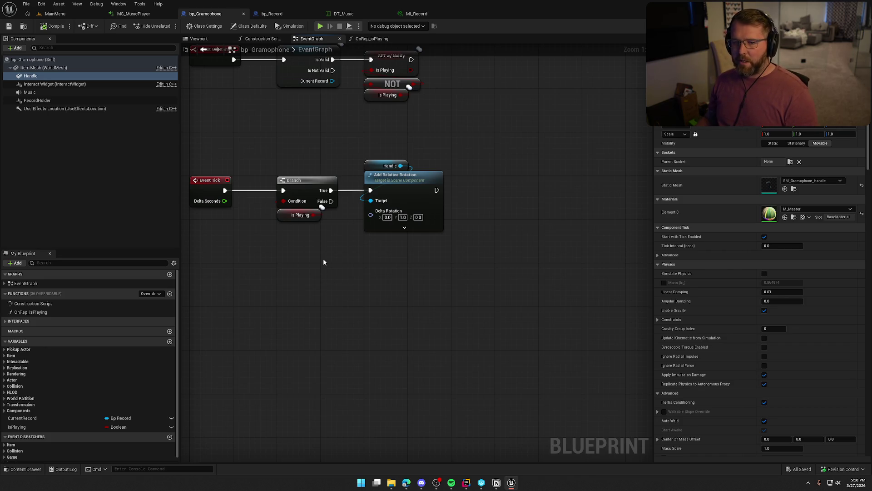
{"action": "left_click", "coordinate": [38, 101]}
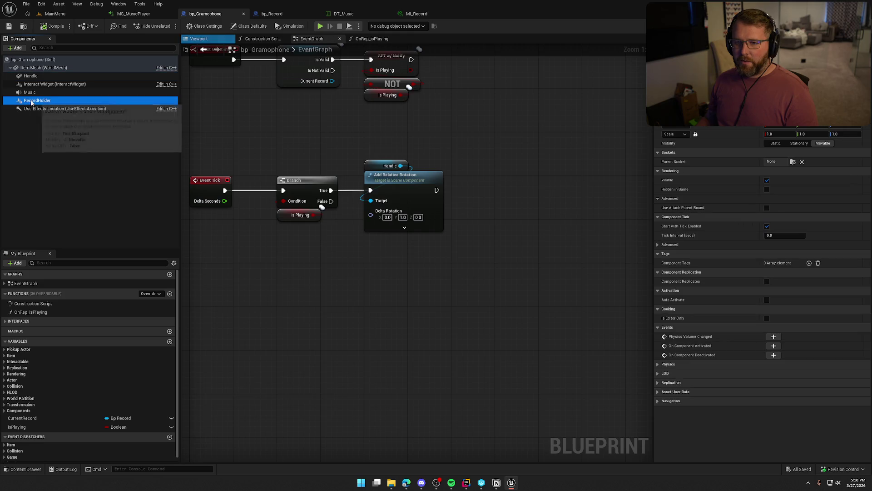
Chain an Add Relative Rotation for RecordHolder after the Handle's rotation.
{"action": "mouse_move", "coordinate": [37, 100]}
{"action": "left_mouse_down"}
{"action": "mouse_move", "coordinate": [295, 149]}
{"action": "mouse_move", "coordinate": [448, 157]}
{"action": "mouse_move", "coordinate": [508, 176]}
{"action": "left_mouse_up"}
{"action": "type", "text": "add"}
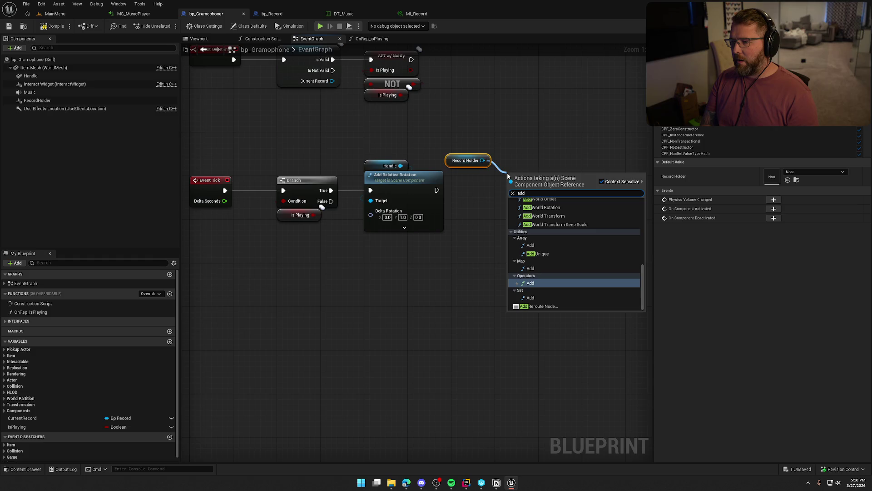
{"action": "type", "text": " re"}
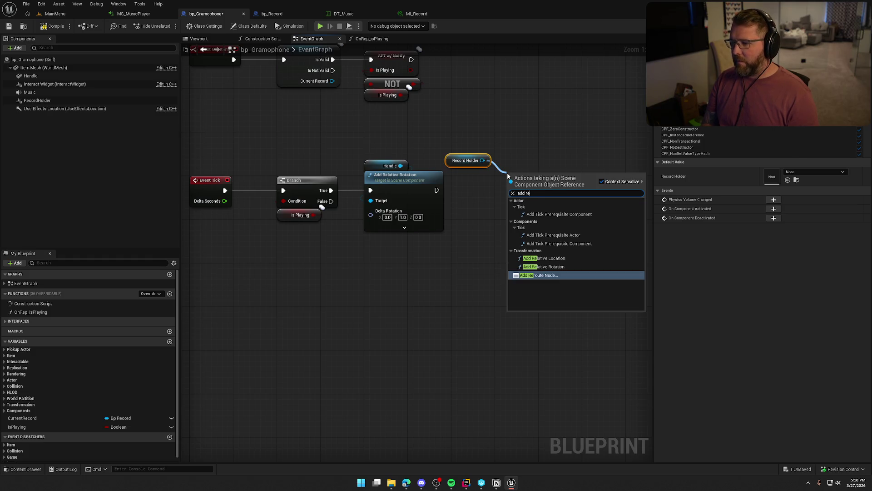
{"action": "key", "text": "Up"}
{"action": "key", "text": "Return"}
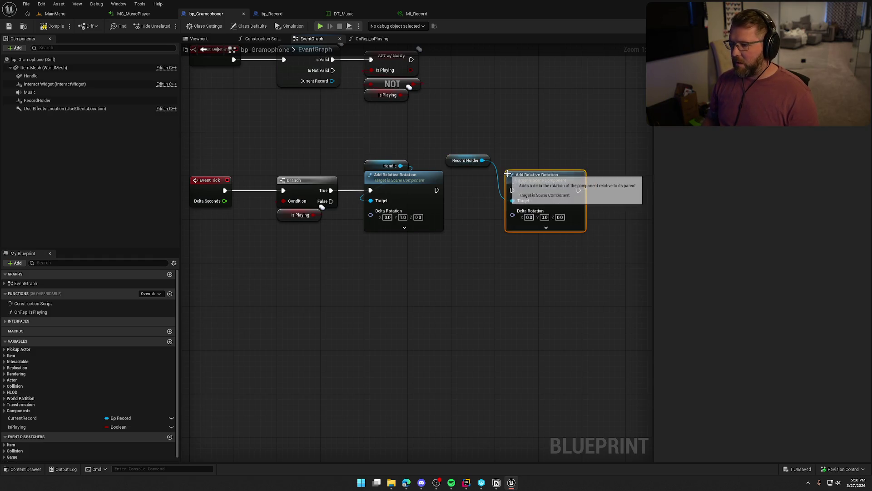
{"action": "left_click_drag", "start_coordinate": [437, 190], "coordinate": [512, 190]}
{"action": "left_click_drag", "start_coordinate": [467, 163], "coordinate": [498, 154]}
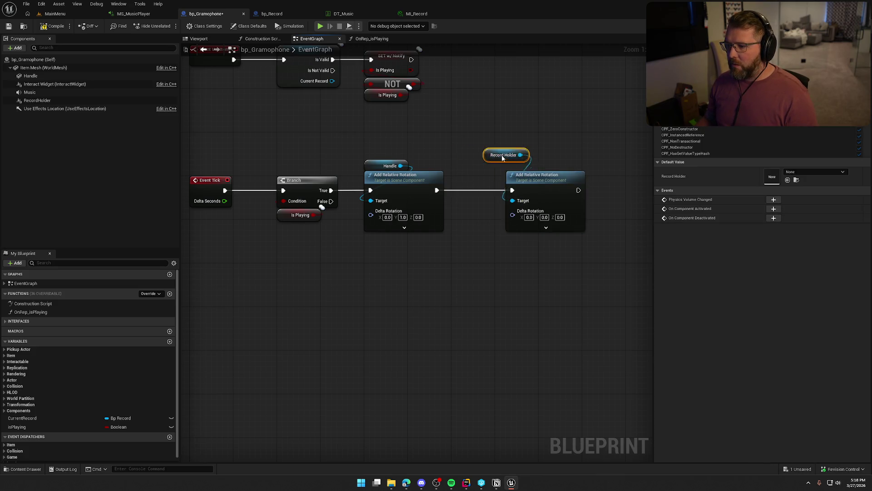
{"action": "left_click", "coordinate": [528, 189], "text": "ctrl"}
{"action": "left_click_drag", "start_coordinate": [528, 189], "coordinate": [516, 189]}
{"action": "left_click", "coordinate": [497, 291]}
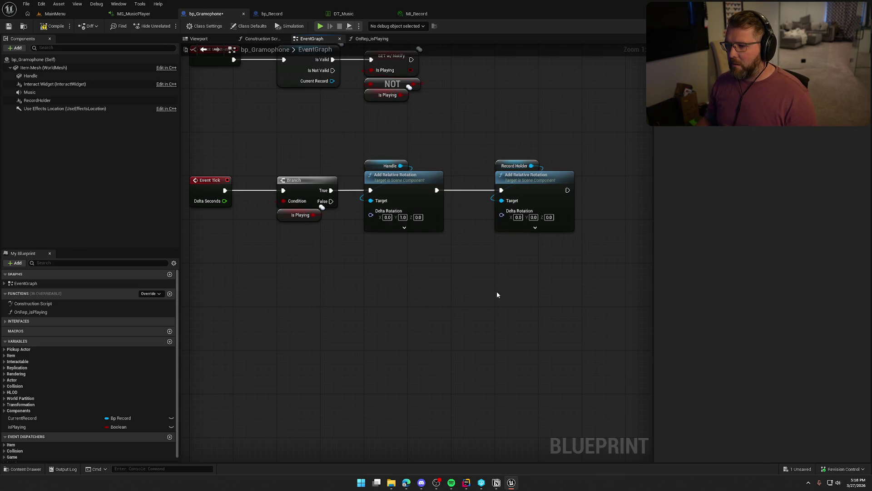
Set RecordHolder's Delta Rotation Z to 1.0 and line up the nodes.
{"action": "left_click", "coordinate": [549, 217]}
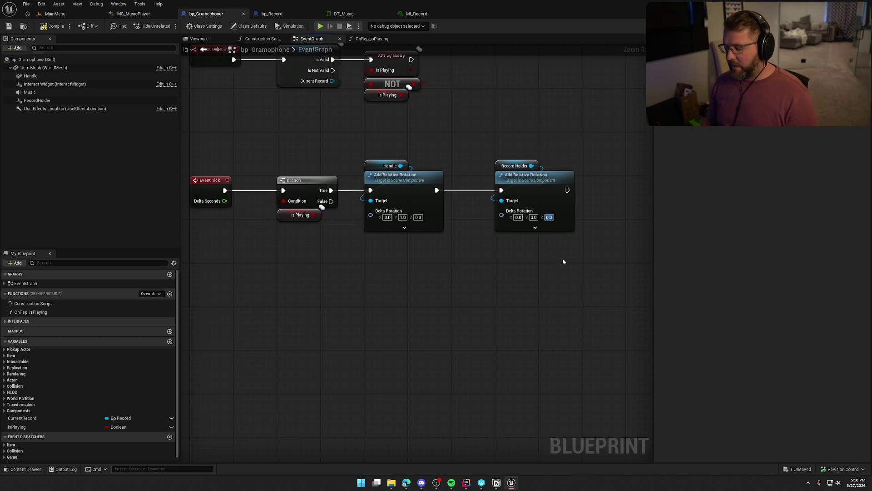
{"action": "type", "text": "1"}
{"action": "key", "text": "Return"}
{"action": "mouse_move", "coordinate": [577, 274]}
{"action": "left_mouse_down"}
{"action": "mouse_move", "coordinate": [491, 156]}
{"action": "mouse_move", "coordinate": [478, 181]}
{"action": "mouse_move", "coordinate": [467, 181]}
{"action": "left_mouse_up"}
{"action": "left_click", "coordinate": [472, 123]}
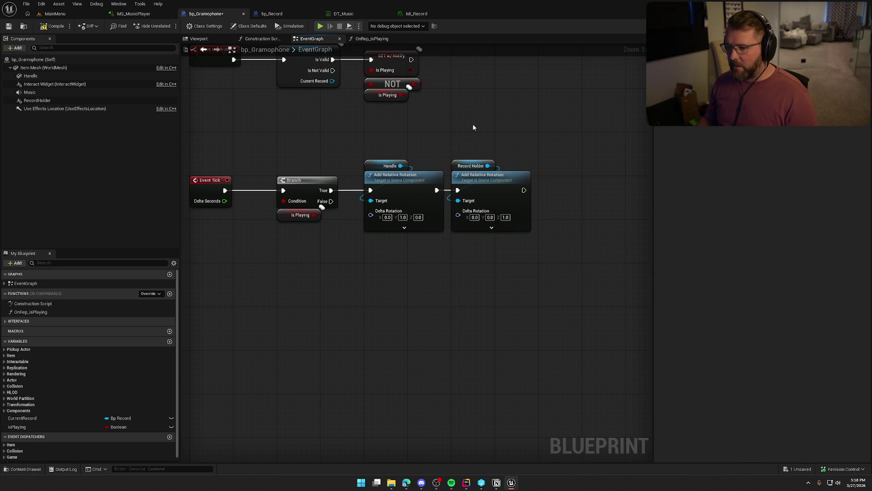
{"action": "left_click_drag", "start_coordinate": [326, 155], "coordinate": [592, 268]}
{"action": "left_click", "coordinate": [420, 248]}
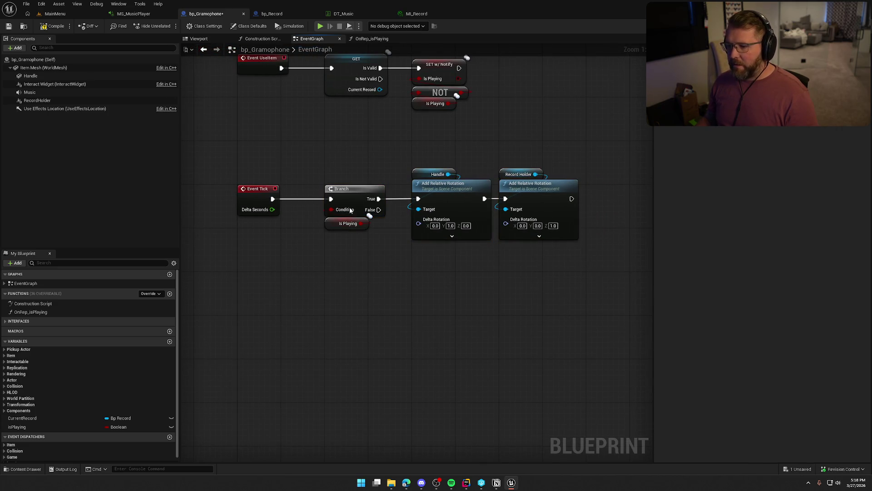
Save bp_Gramophone and load the GameWorld level from the Maps folder.
{"action": "left_click", "coordinate": [54, 26]}
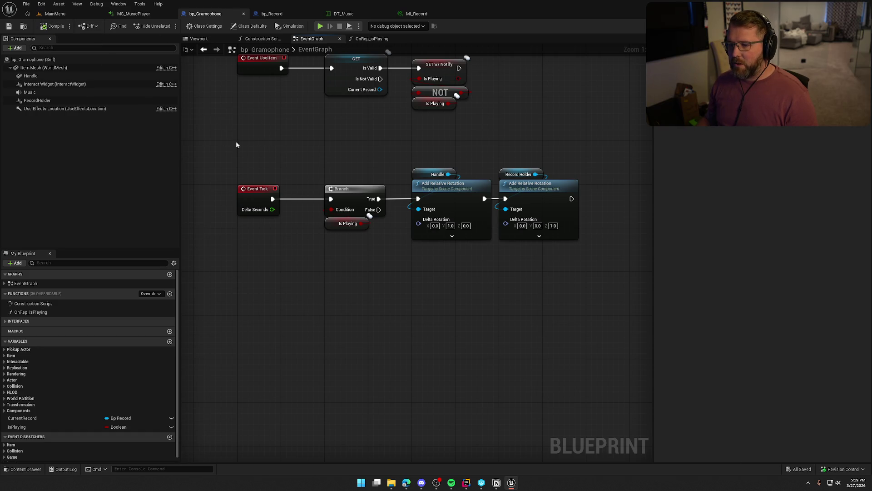
{"action": "key", "text": "ctrl+space"}
{"action": "left_click", "coordinate": [25, 398]}
{"action": "double_click", "coordinate": [170, 375]}
{"action": "left_click", "coordinate": [30, 92]}
In MS_MusicPlayer, promote the Wave Player's Wave Asset to a graph input named Audio.
{"action": "double_click", "coordinate": [770, 178]}
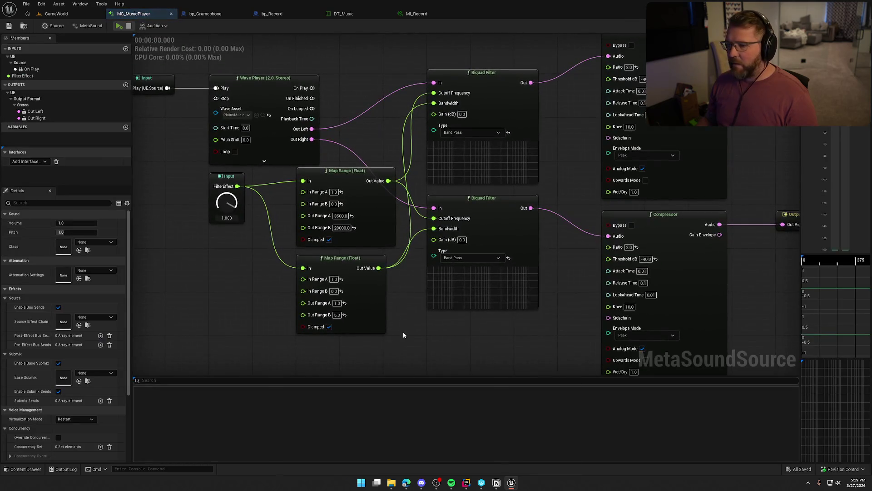
{"action": "mouse_move", "coordinate": [337, 127]}
{"action": "left_mouse_down"}
{"action": "mouse_move", "coordinate": [343, 133]}
{"action": "mouse_move", "coordinate": [258, 152]}
{"action": "left_mouse_up"}
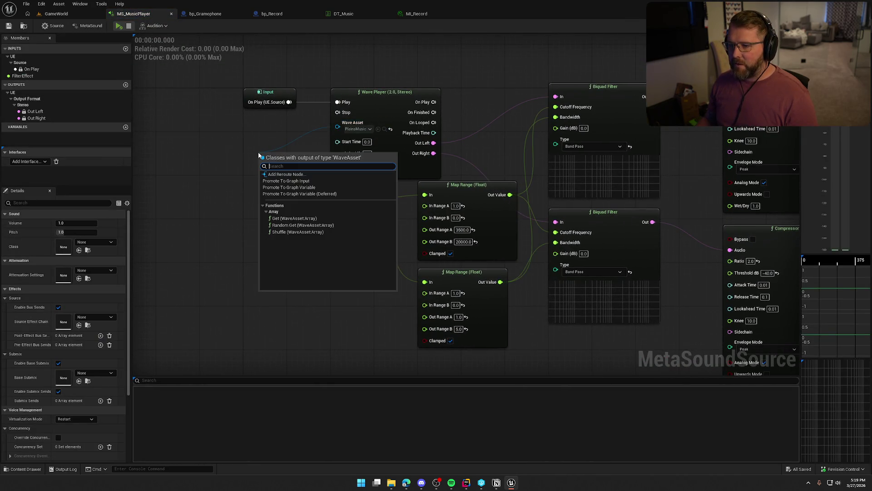
{"action": "left_click", "coordinate": [287, 181]}
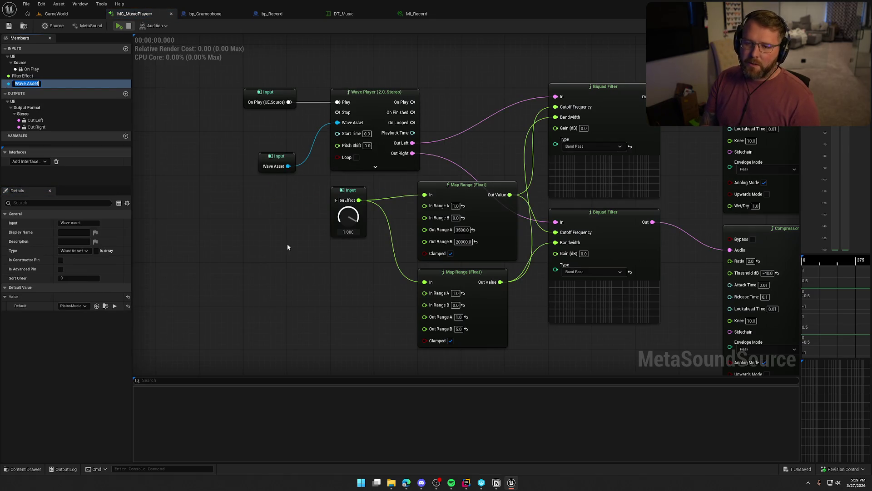
{"action": "type", "text": "o"}
{"action": "key", "text": "Return"}
{"action": "left_click_drag", "start_coordinate": [272, 159], "coordinate": [274, 123]}
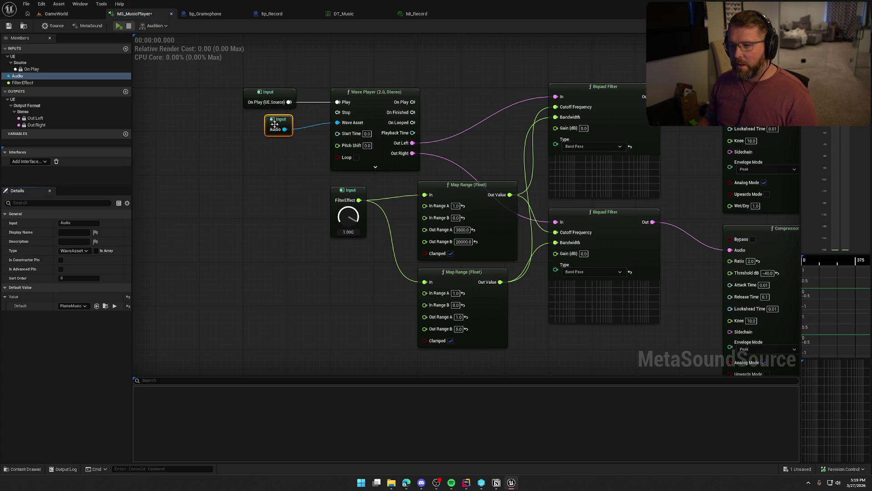
{"action": "left_click", "coordinate": [259, 178]}
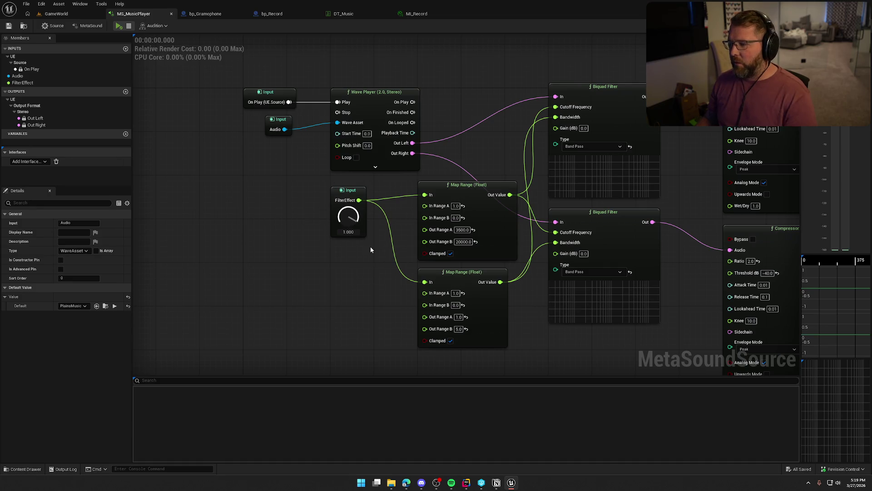
Return to bp_Gramophone's EventGraph and look over the Event UseItem nodes.
{"action": "left_click", "coordinate": [299, 214]}
{"action": "left_click", "coordinate": [244, 215]}
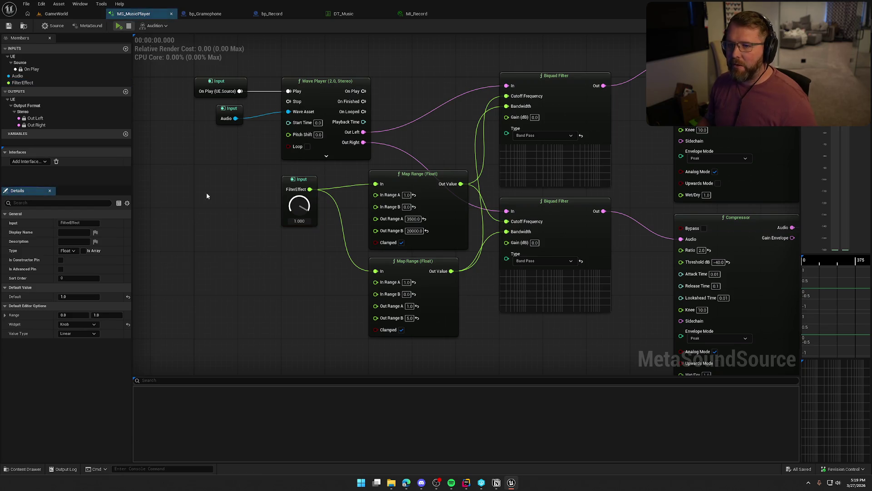
{"action": "left_click", "coordinate": [211, 14]}
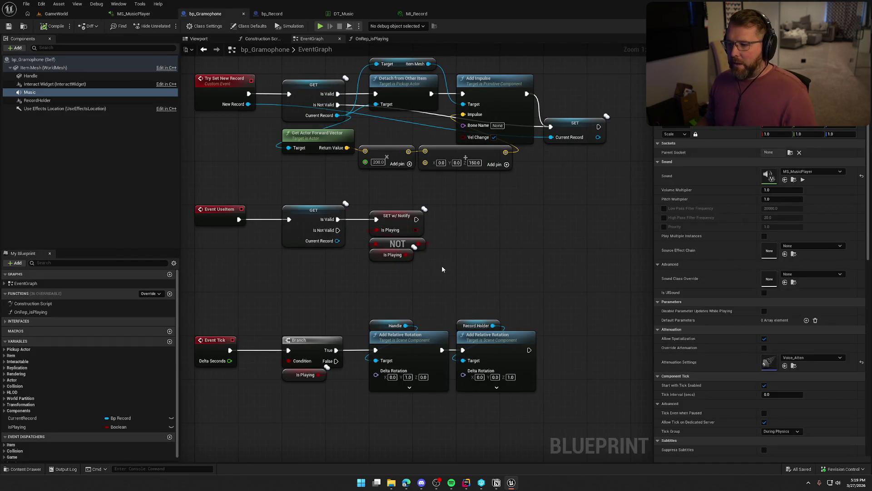
{"action": "left_click_drag", "start_coordinate": [442, 283], "coordinate": [192, 200]}
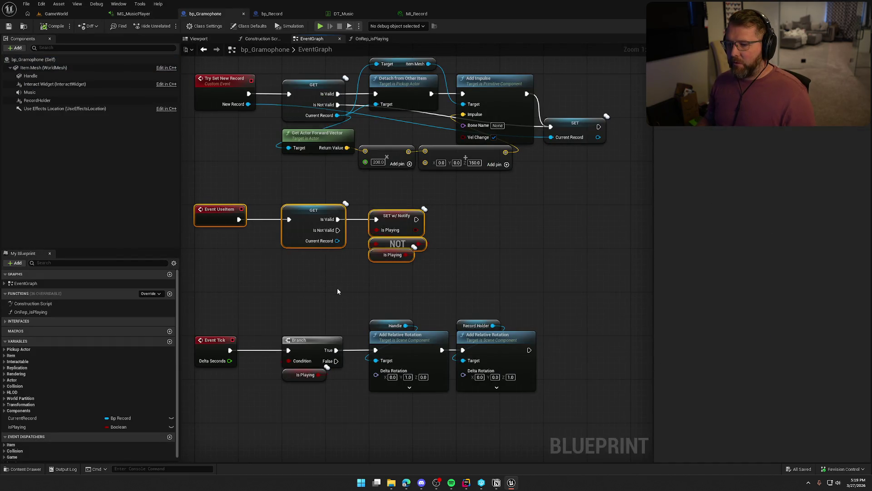
{"action": "left_click", "coordinate": [356, 282]}
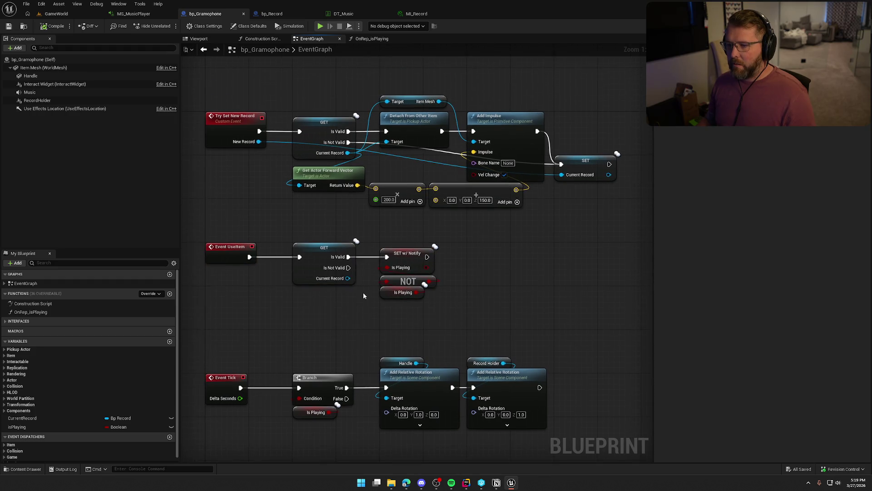
Set CurrentRecord's Replication to RepNotify and open the new OnRep_CurrentRecord graph.
{"action": "left_click", "coordinate": [327, 123]}
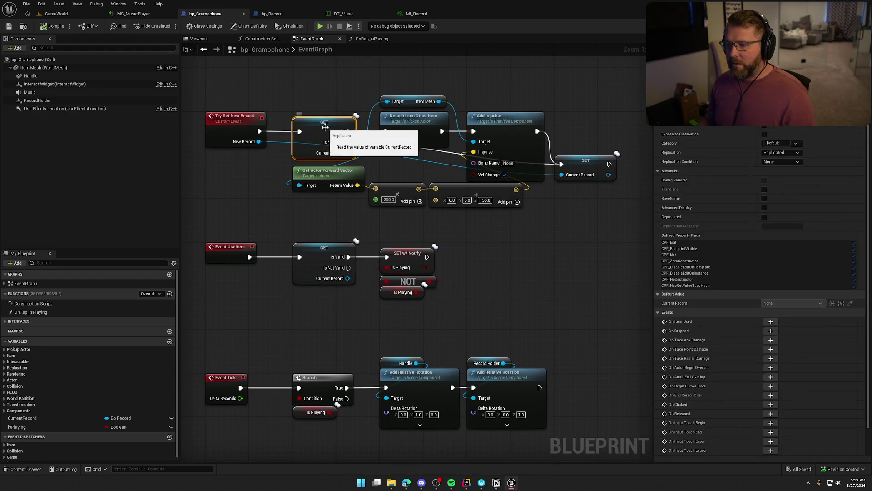
{"action": "left_click", "coordinate": [780, 153]}
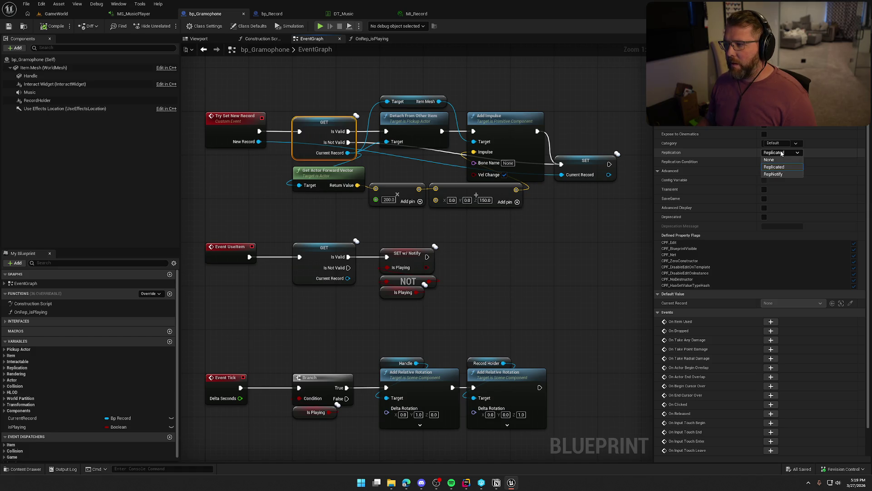
{"action": "left_click", "coordinate": [783, 174]}
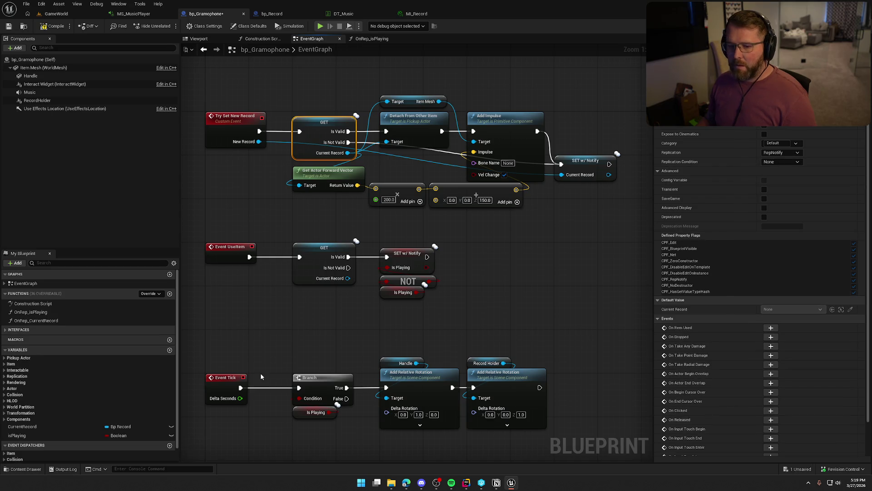
{"action": "double_click", "coordinate": [34, 322]}
{"action": "mouse_move", "coordinate": [342, 258]}
{"action": "left_mouse_down"}
{"action": "mouse_move", "coordinate": [415, 332]}
{"action": "mouse_move", "coordinate": [333, 309]}
{"action": "left_mouse_up"}
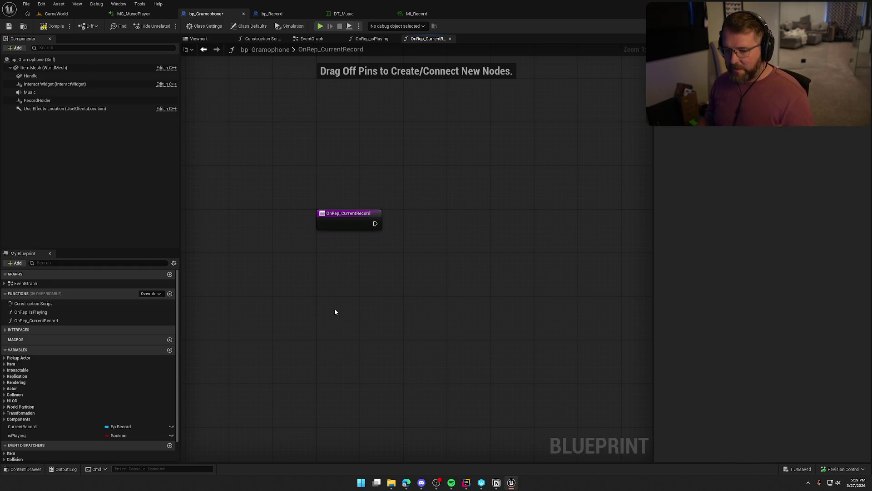
Add Set Wave Parameter on Music with In Name Audio, driven by OnRep_CurrentRecord.
{"action": "left_click_drag", "start_coordinate": [332, 285], "coordinate": [313, 286]}
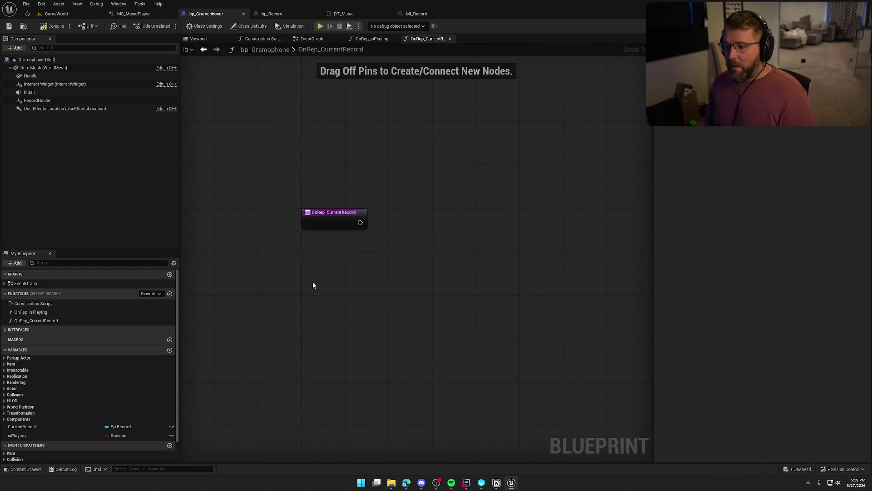
{"action": "left_click_drag", "start_coordinate": [29, 92], "coordinate": [418, 193]}
{"action": "type", "text": "set wave"}
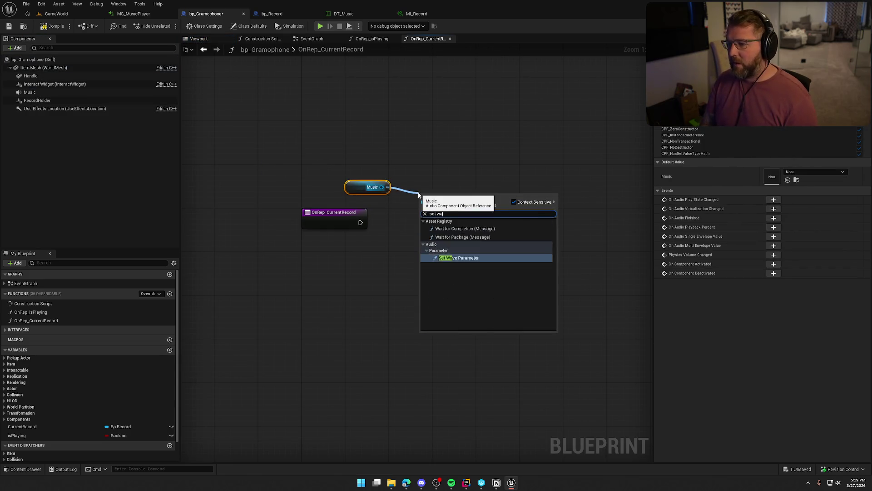
{"action": "left_click", "coordinate": [461, 235]}
{"action": "mouse_move", "coordinate": [360, 222]}
{"action": "left_mouse_down"}
{"action": "mouse_move", "coordinate": [443, 227]}
{"action": "mouse_move", "coordinate": [439, 216]}
{"action": "left_mouse_up"}
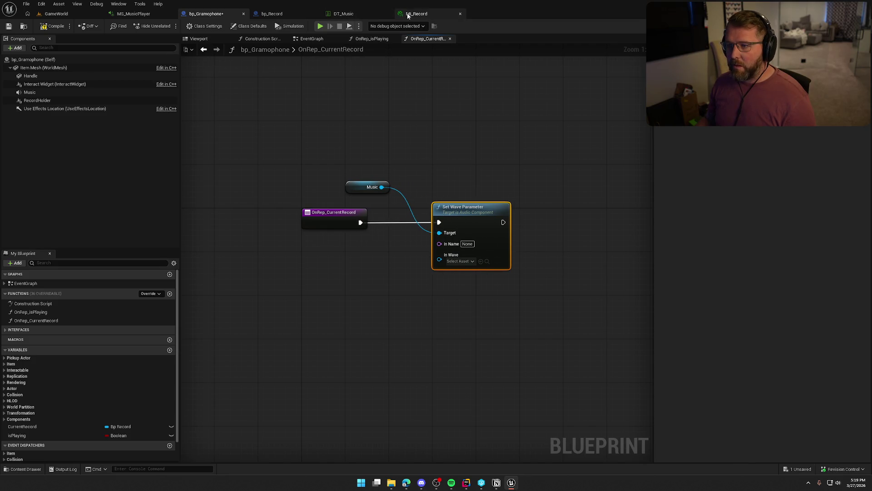
{"action": "left_click", "coordinate": [417, 14]}
{"action": "left_click", "coordinate": [133, 14]}
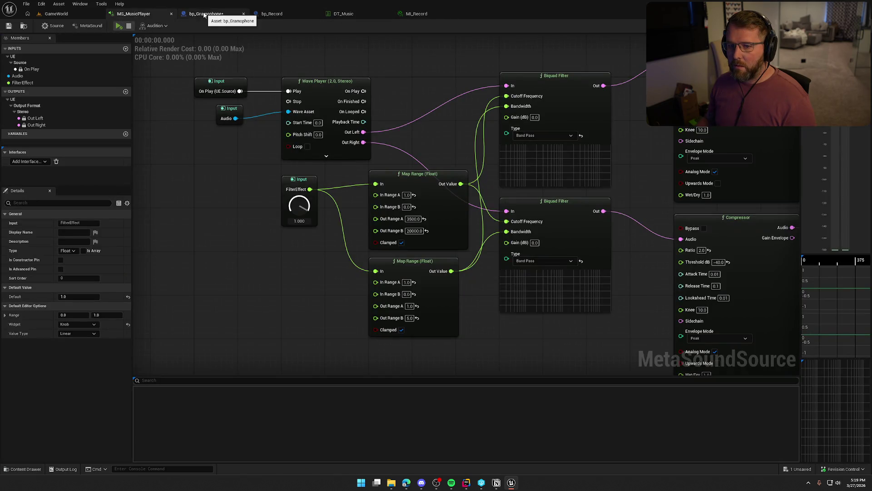
{"action": "left_click", "coordinate": [209, 13]}
{"action": "type", "text": "Audio"}
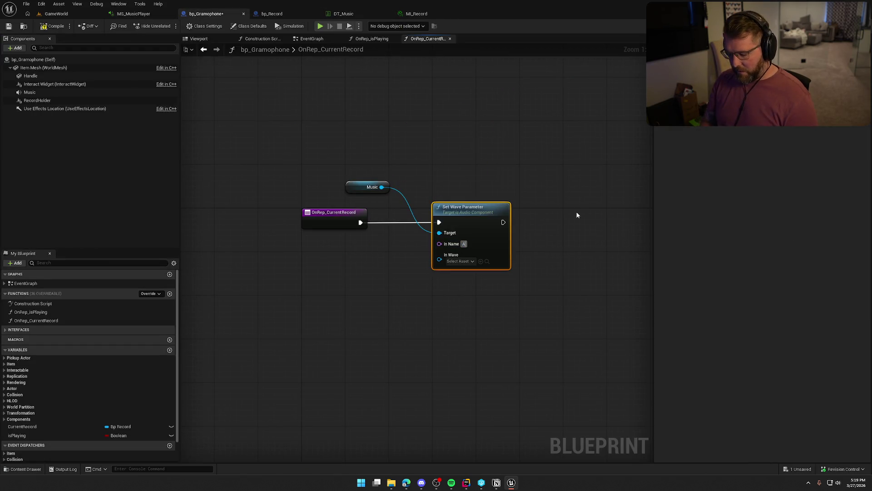
{"action": "left_click", "coordinate": [338, 193]}
{"action": "left_click_drag", "start_coordinate": [367, 186], "coordinate": [454, 197]}
{"action": "left_click", "coordinate": [442, 149]}
Run Set Wave Parameter only when a validated GET Current Record is valid.
{"action": "left_click_drag", "start_coordinate": [31, 431], "coordinate": [362, 222]}
{"action": "right_click", "coordinate": [325, 248]}
{"action": "left_click", "coordinate": [341, 321]}
{"action": "left_click_drag", "start_coordinate": [435, 178], "coordinate": [510, 231]}
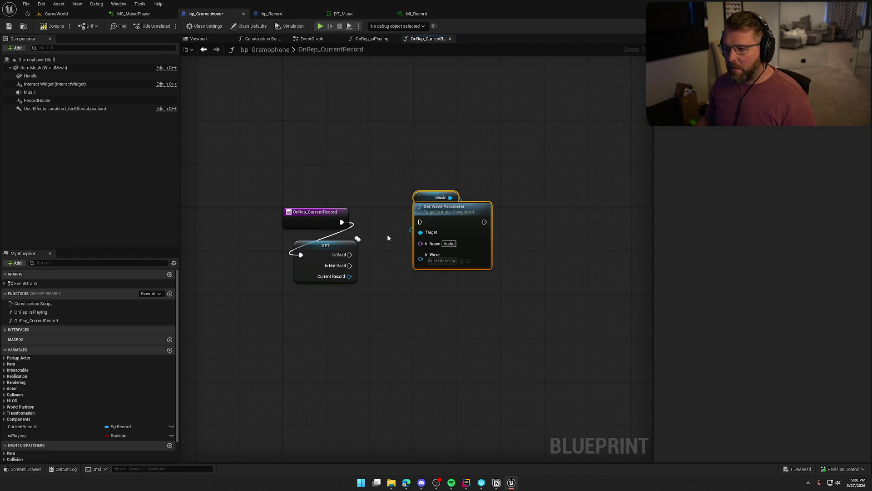
{"action": "left_click_drag", "start_coordinate": [454, 209], "coordinate": [585, 218]}
{"action": "left_click_drag", "start_coordinate": [321, 255], "coordinate": [384, 222]}
{"action": "left_click", "coordinate": [331, 263]}
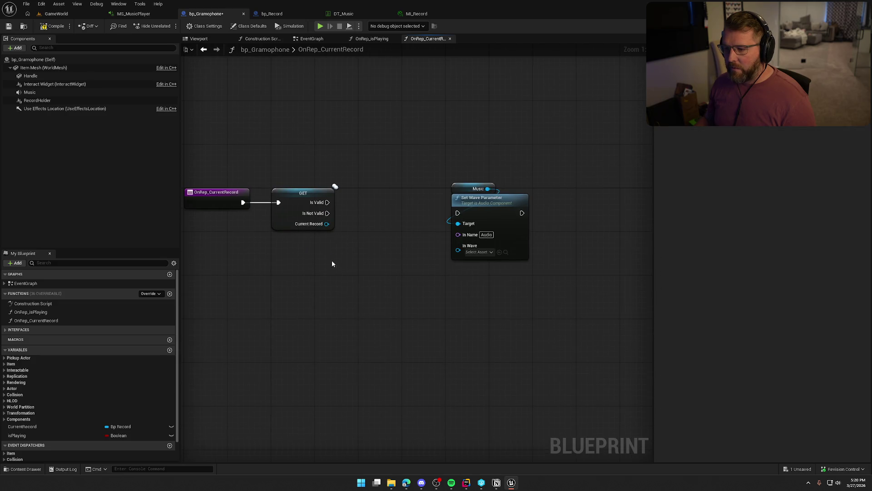
{"action": "mouse_move", "coordinate": [327, 202]}
{"action": "left_mouse_down"}
{"action": "mouse_move", "coordinate": [492, 216]}
{"action": "mouse_move", "coordinate": [443, 204]}
{"action": "left_mouse_up"}
Get the Record, split it, and feed its Music Sound into In Wave.
{"action": "left_click_drag", "start_coordinate": [327, 224], "coordinate": [312, 246]}
{"action": "type", "text": "get"}
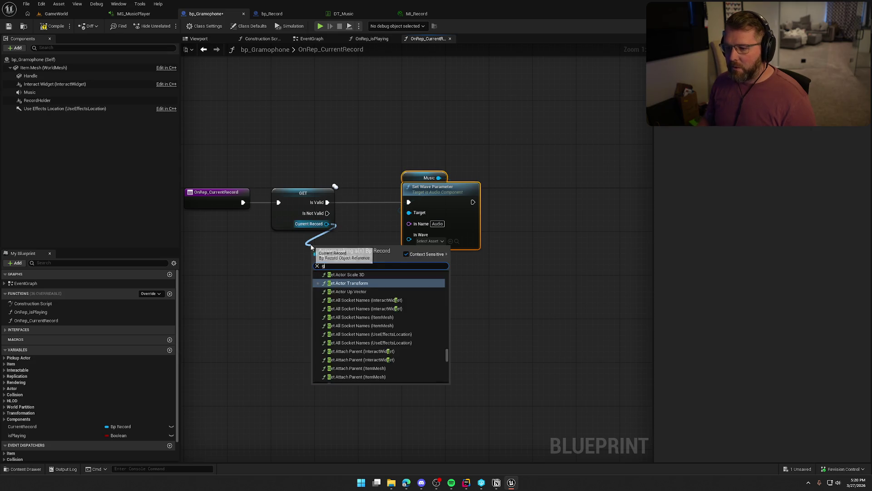
{"action": "type", "text": " reco"}
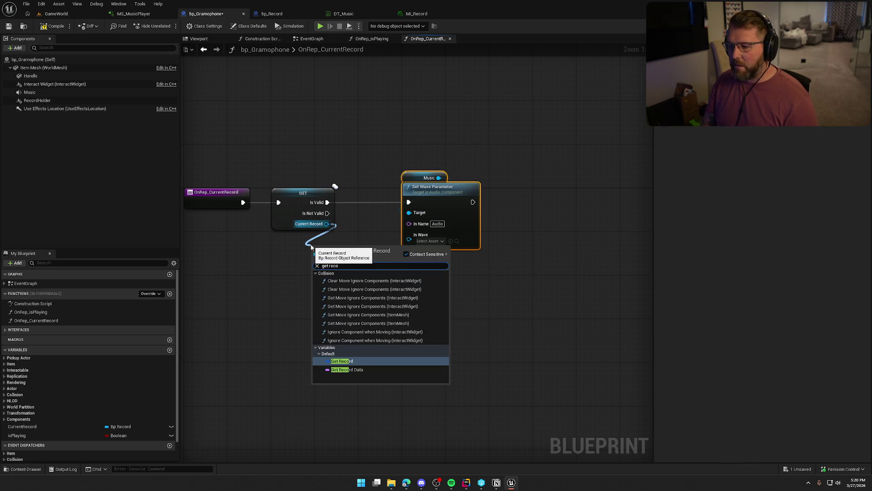
{"action": "key", "text": "Return"}
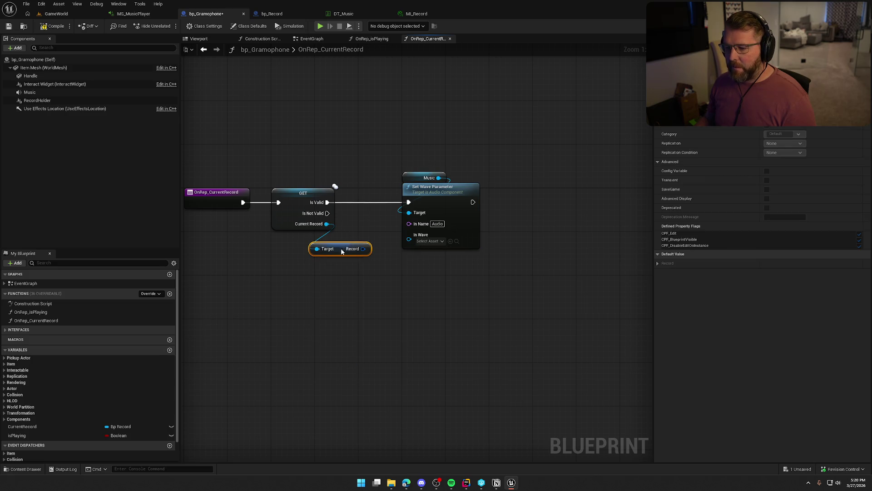
{"action": "left_click_drag", "start_coordinate": [343, 251], "coordinate": [305, 240]}
{"action": "right_click", "coordinate": [323, 238]}
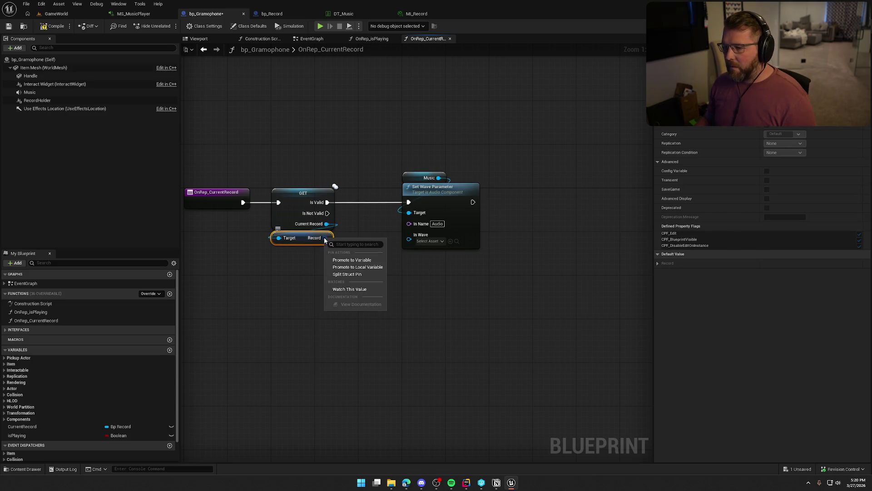
{"action": "left_click", "coordinate": [359, 274]}
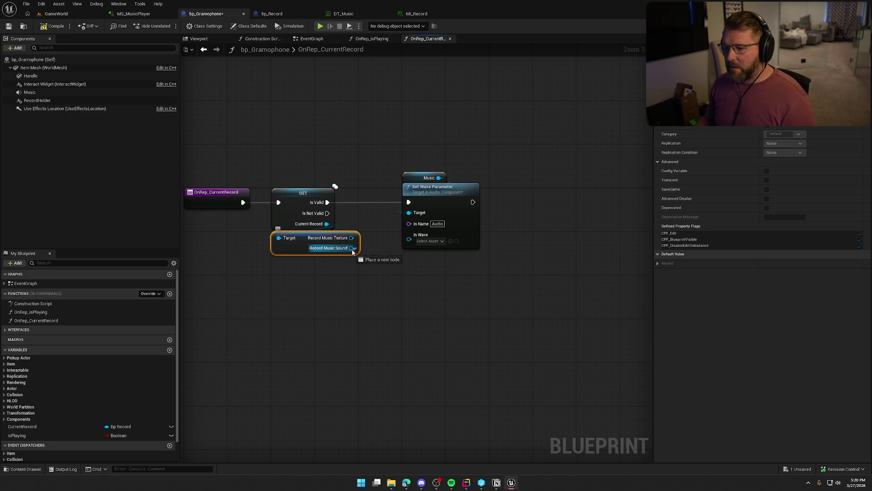
{"action": "left_click_drag", "start_coordinate": [351, 247], "coordinate": [411, 244]}
{"action": "left_click", "coordinate": [355, 287]}
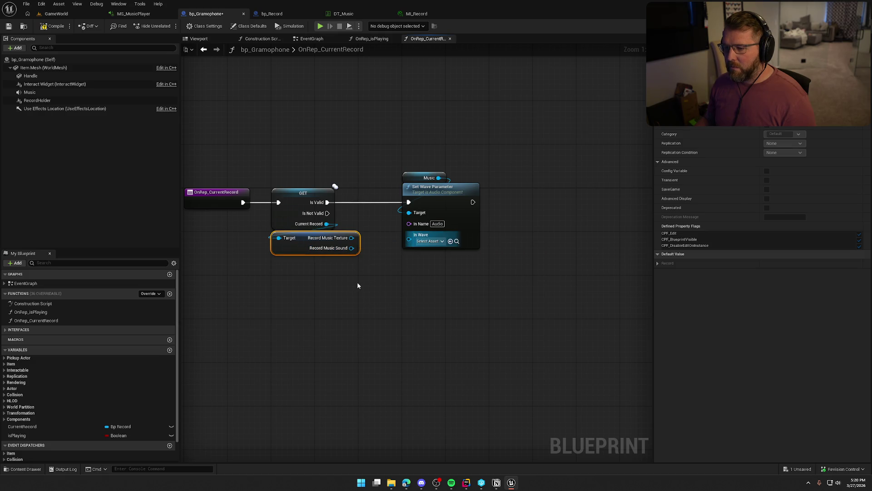
{"action": "left_click", "coordinate": [355, 287]}
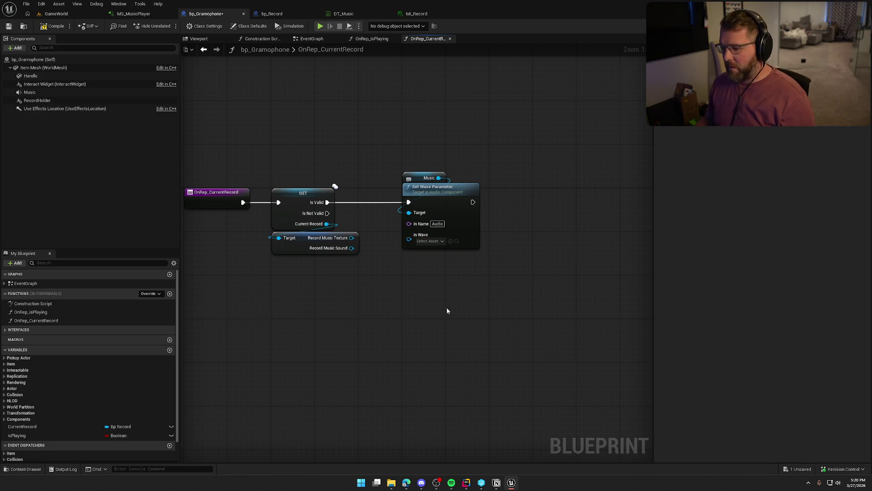
{"action": "left_click", "coordinate": [468, 483]}
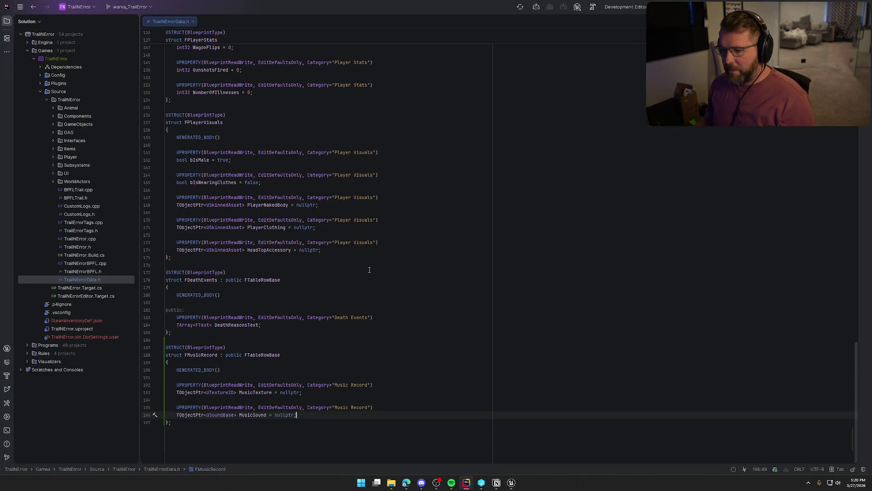
In TrailNErrorData.h, change MusicSound's type from USoundBase to USoundWave.
{"action": "double_click", "coordinate": [222, 414]}
{"action": "type", "text": "USound"}
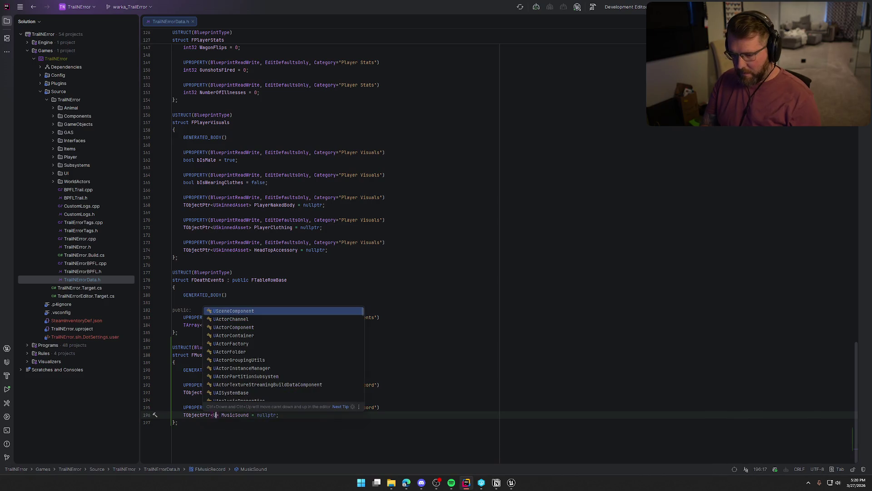
{"action": "type", "text": "Wave"}
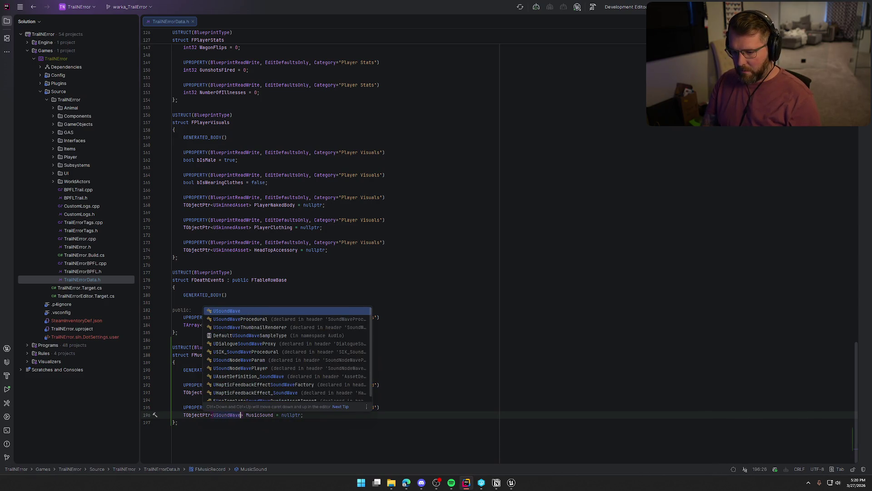
{"action": "key", "text": "Return"}
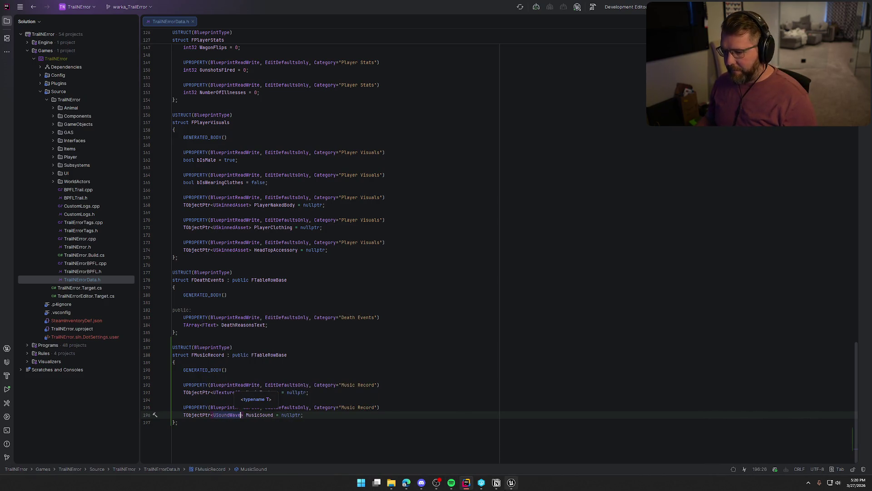
Close the Unreal Editor, answering the save prompt, and reopen it after the rebuild.
{"action": "left_click", "coordinate": [511, 482]}
{"action": "key", "text": "alt+F4"}
{"action": "left_click", "coordinate": [452, 321]}
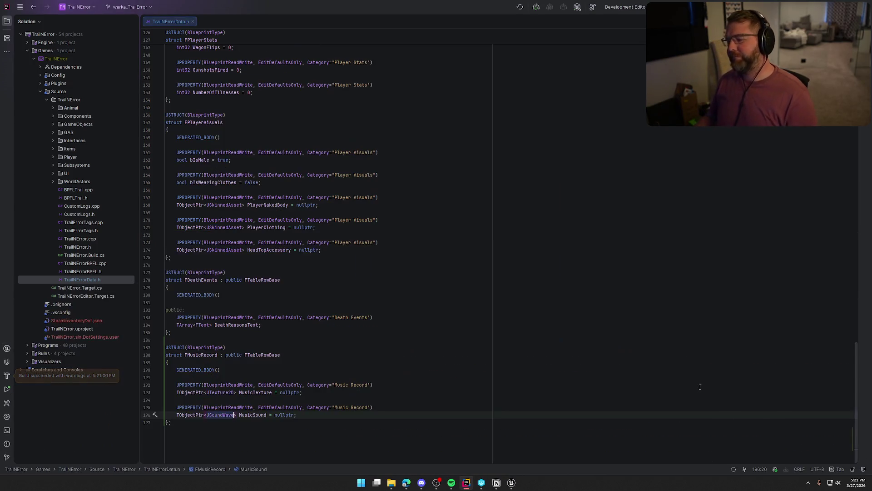
{"action": "left_click", "coordinate": [511, 481]}
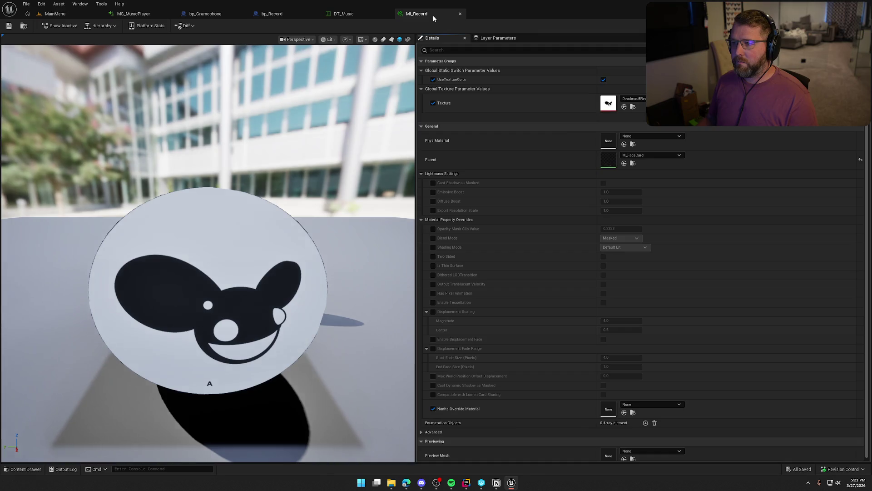
Close the MI_Record material editor and review bp_Record and bp_Gramophone's OnRep_isPlaying graph.
{"action": "middle_click", "coordinate": [432, 15]}
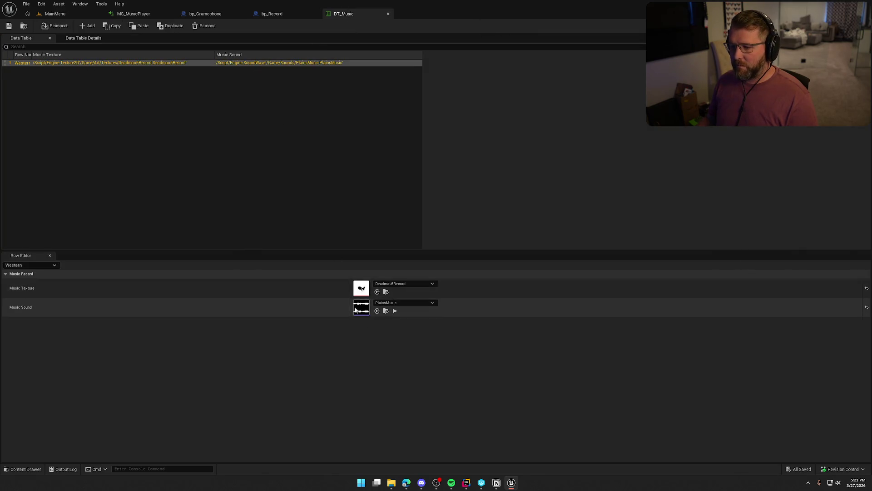
{"action": "left_click", "coordinate": [271, 14]}
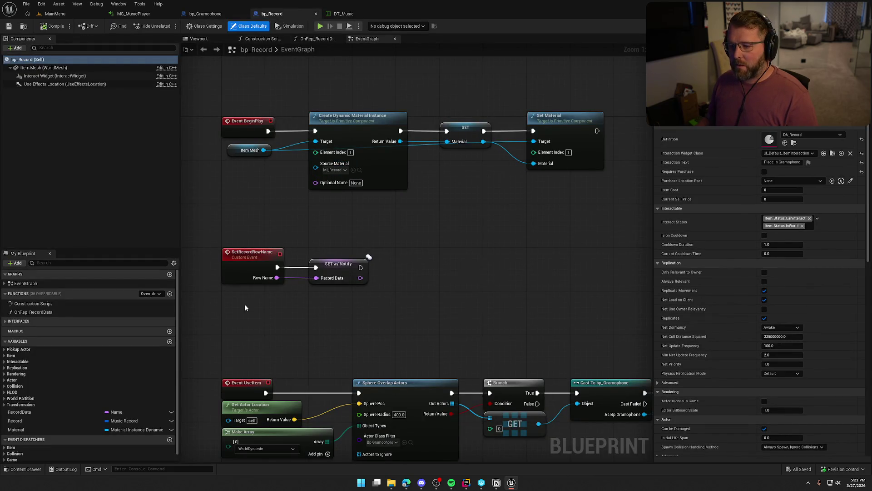
{"action": "left_click", "coordinate": [207, 14]}
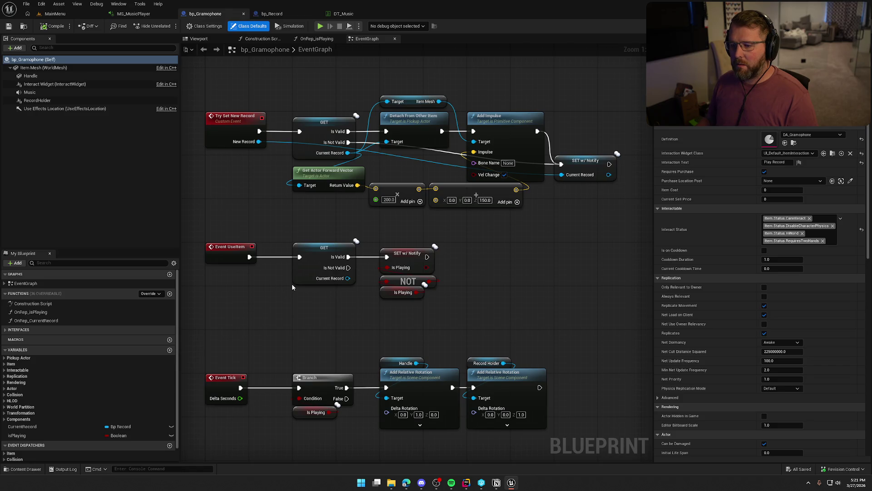
{"action": "left_click", "coordinate": [320, 39]}
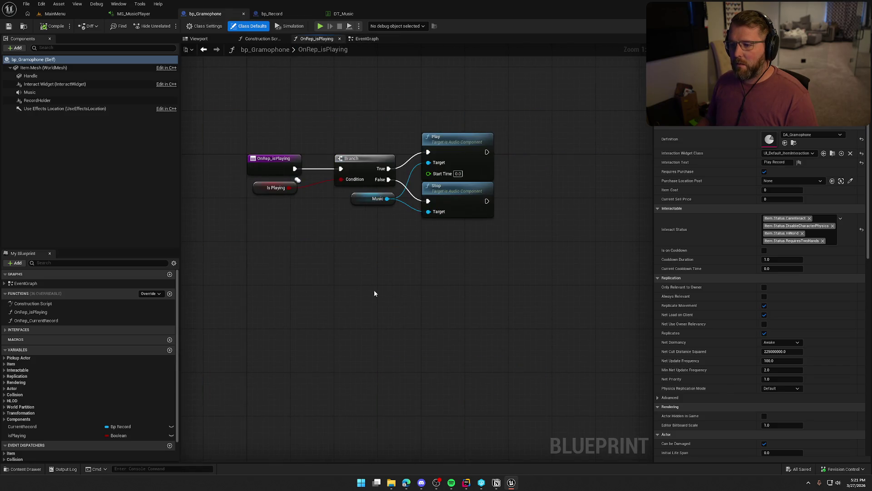
Check MS_MusicPlayer and bp_Record's OnRep_RecordData, then open bp_Gramophone's OnRep_CurrentRecord graph.
{"action": "left_click", "coordinate": [134, 14]}
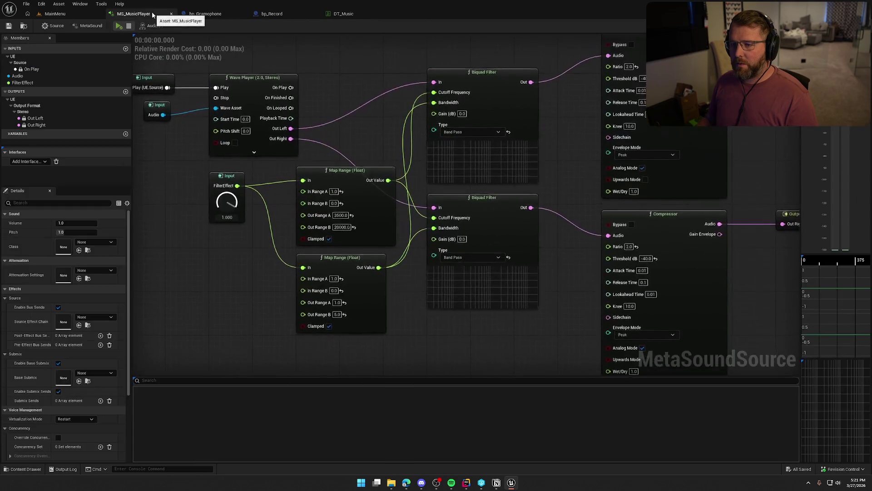
{"action": "left_click", "coordinate": [271, 12]}
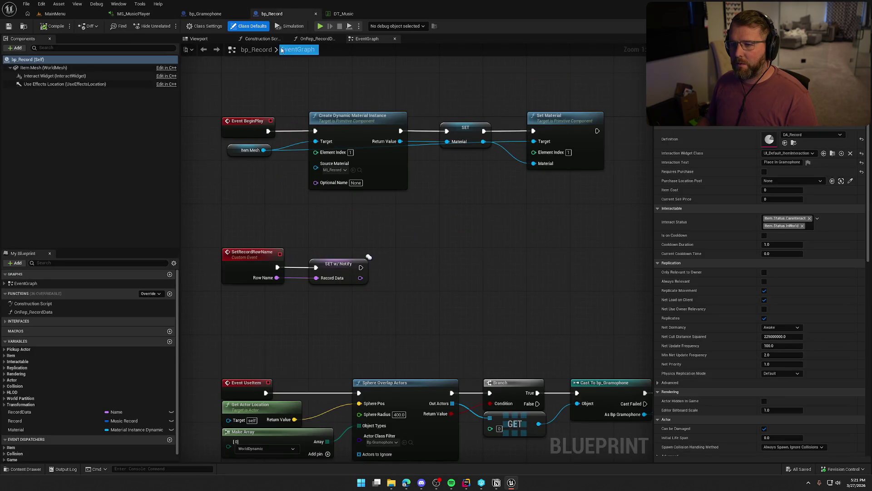
{"action": "left_click", "coordinate": [309, 39]}
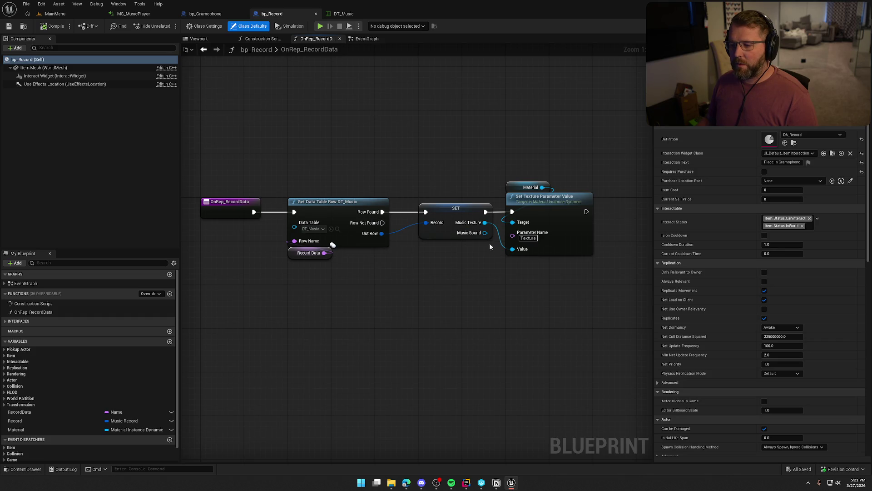
{"action": "left_click", "coordinate": [206, 13]}
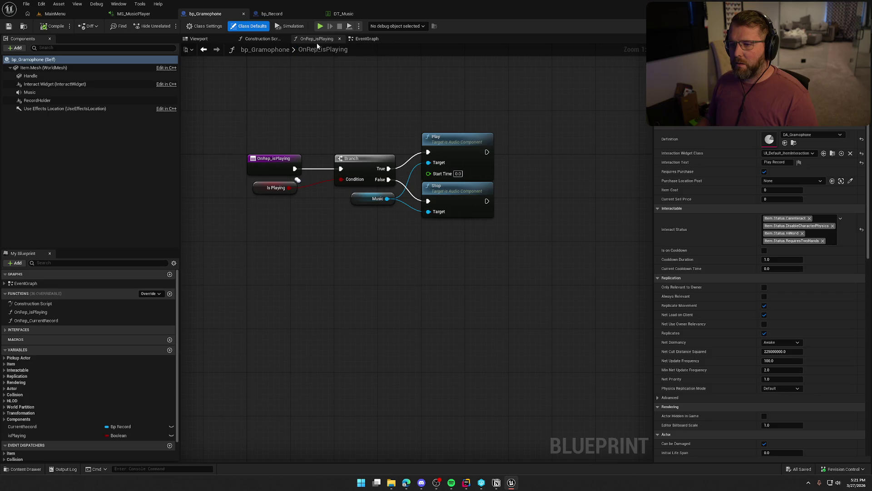
{"action": "double_click", "coordinate": [36, 320]}
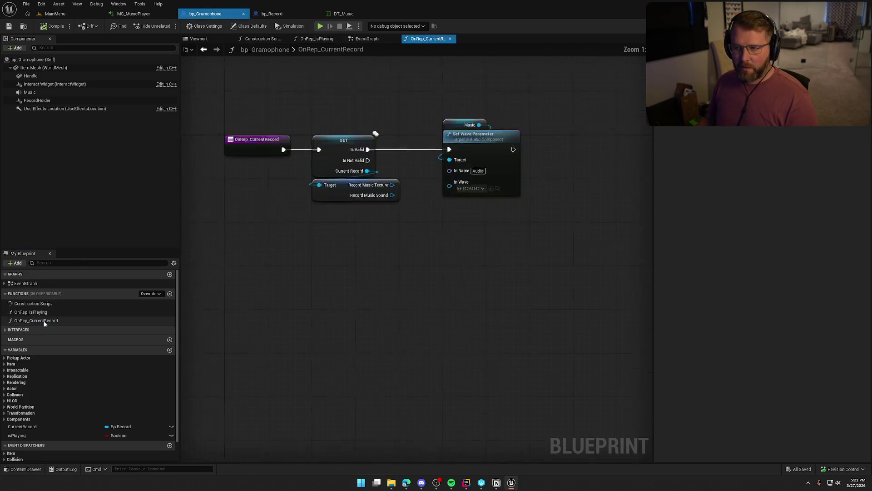
Connect Record Music Sound to Set Wave Parameter's In Wave pin, then return to the EventGraph.
{"action": "mouse_move", "coordinate": [373, 253]}
{"action": "left_mouse_down"}
{"action": "mouse_move", "coordinate": [399, 260]}
{"action": "mouse_move", "coordinate": [431, 240]}
{"action": "left_mouse_up"}
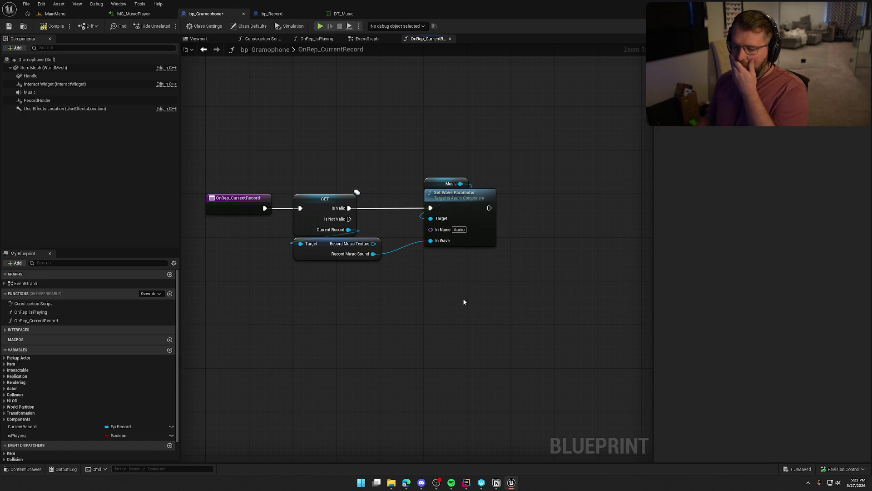
{"action": "mouse_move", "coordinate": [222, 157]}
{"action": "left_mouse_down"}
{"action": "mouse_move", "coordinate": [253, 268]}
{"action": "mouse_move", "coordinate": [384, 296]}
{"action": "left_mouse_up"}
{"action": "left_click", "coordinate": [382, 293]}
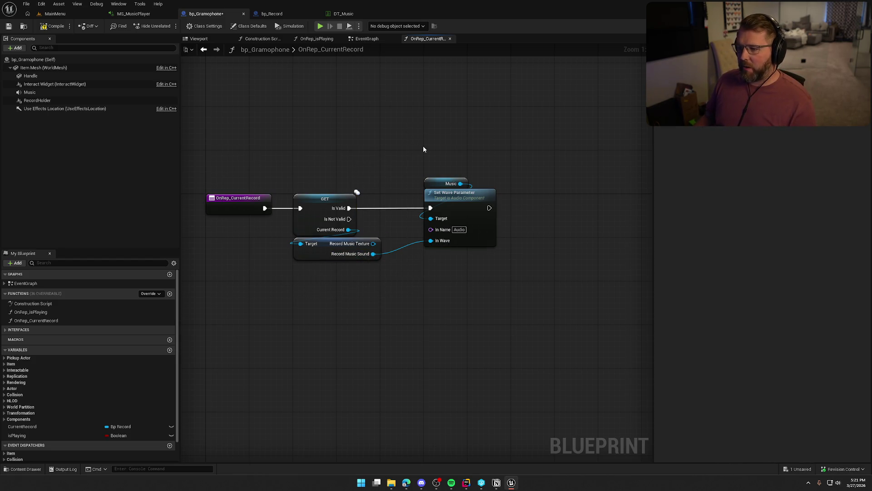
{"action": "left_click", "coordinate": [364, 39]}
{"action": "left_click_drag", "start_coordinate": [411, 313], "coordinate": [204, 234]}
{"action": "left_click", "coordinate": [292, 328]}
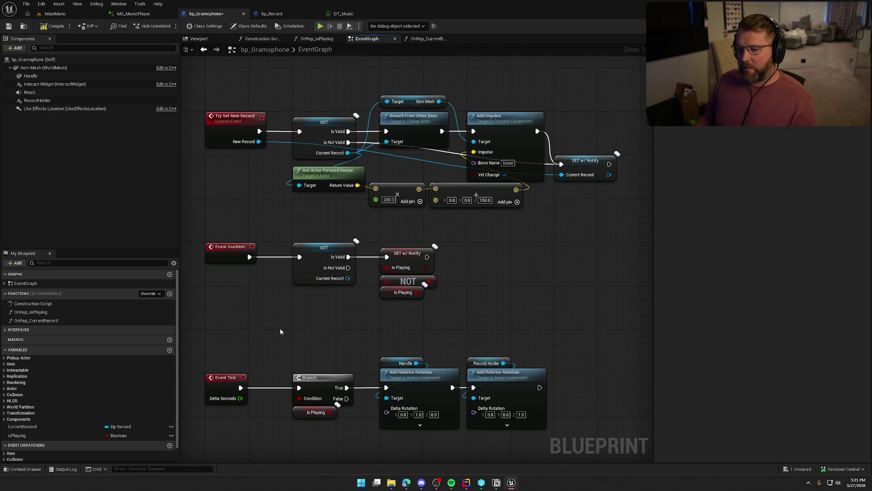
Review the OnRep_isPlaying graph, then compile and save bp_Gramophone.
{"action": "double_click", "coordinate": [46, 312]}
{"action": "left_click_drag", "start_coordinate": [510, 267], "coordinate": [263, 131]}
{"action": "left_click", "coordinate": [306, 111]}
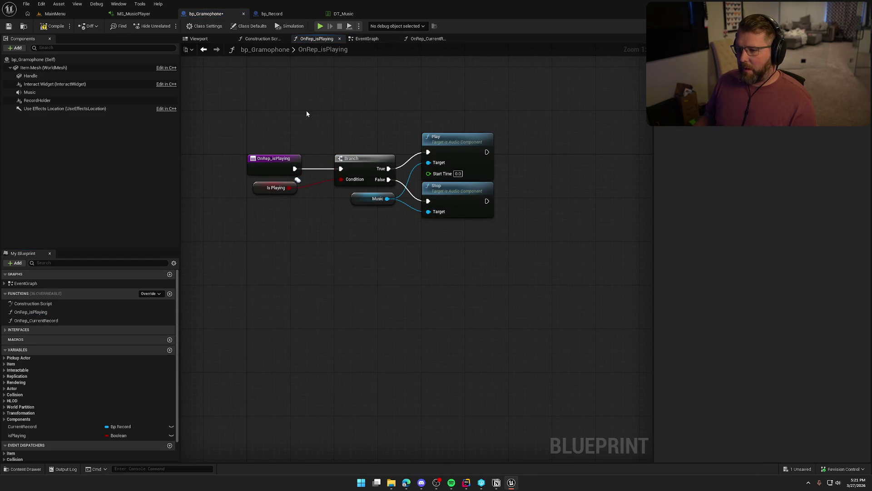
{"action": "left_click", "coordinate": [380, 39]}
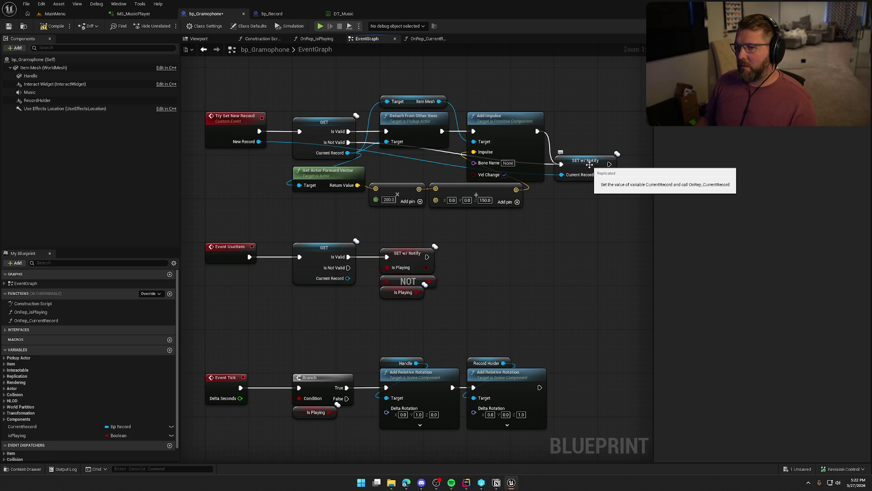
{"action": "left_click", "coordinate": [44, 27]}
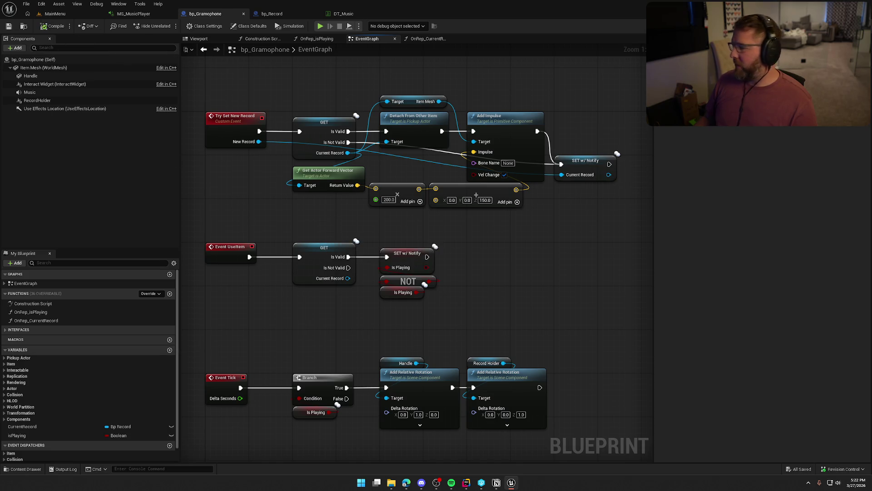
Load the GameWorld level from the Content Drawer, review DT_Music and the open blueprints, and return to GameWorld.
{"action": "key", "text": "ctrl+space"}
{"action": "double_click", "coordinate": [174, 349]}
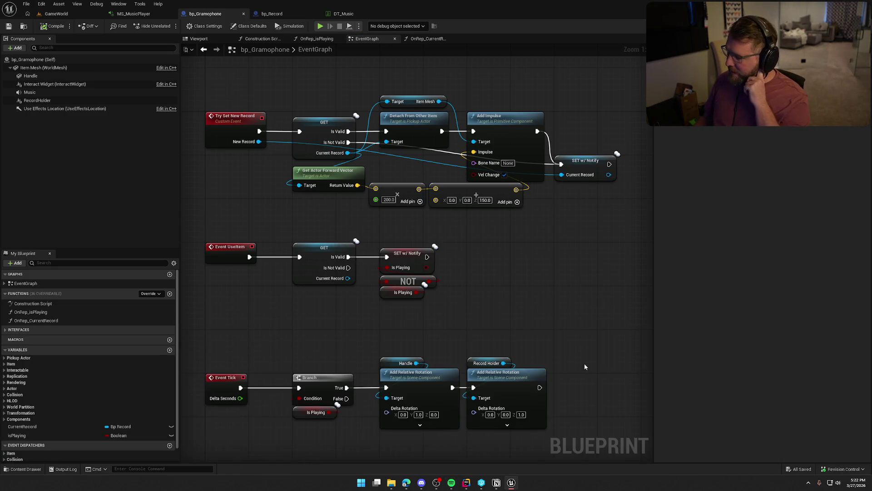
{"action": "left_click", "coordinate": [344, 13]}
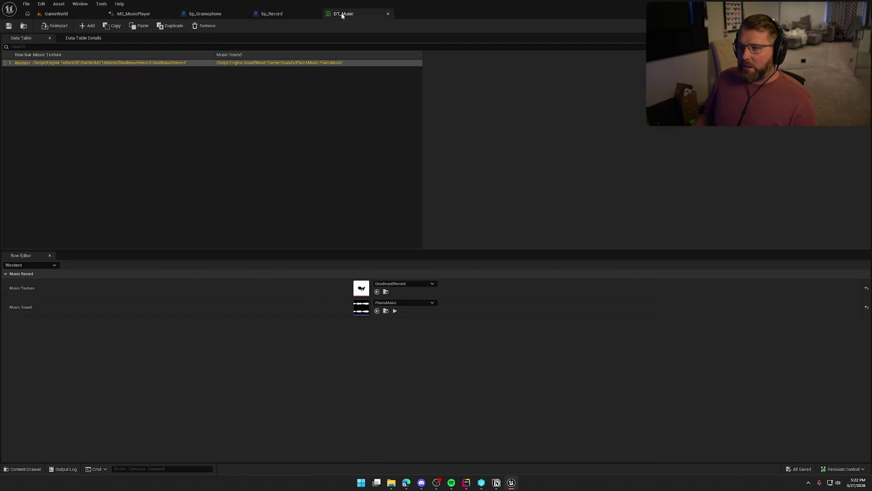
{"action": "left_click", "coordinate": [273, 15]}
{"action": "left_click", "coordinate": [207, 14]}
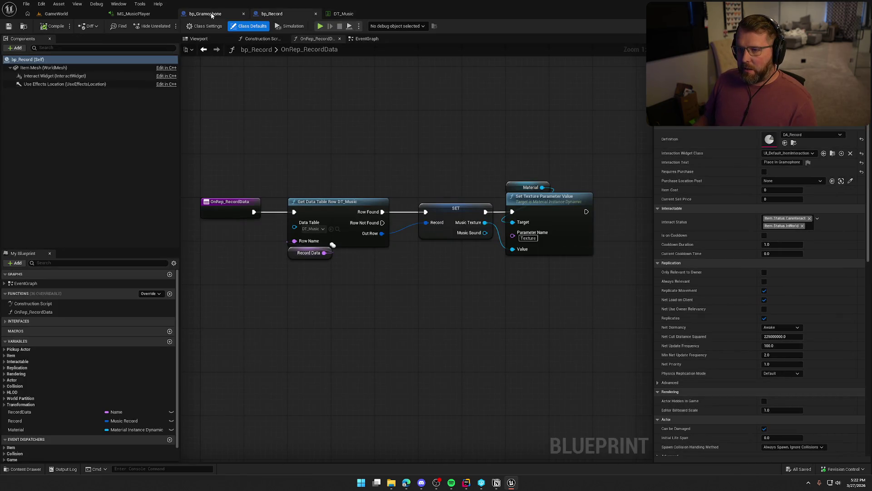
{"action": "left_click", "coordinate": [142, 16]}
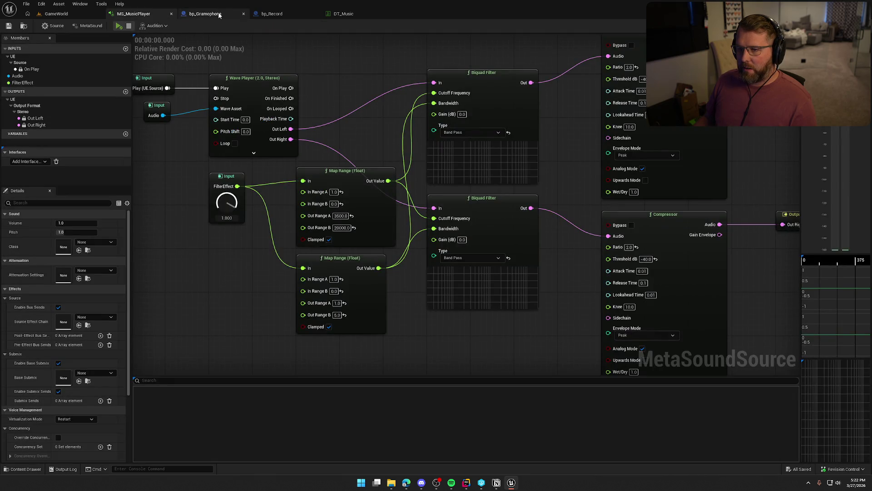
{"action": "left_click", "coordinate": [273, 14]}
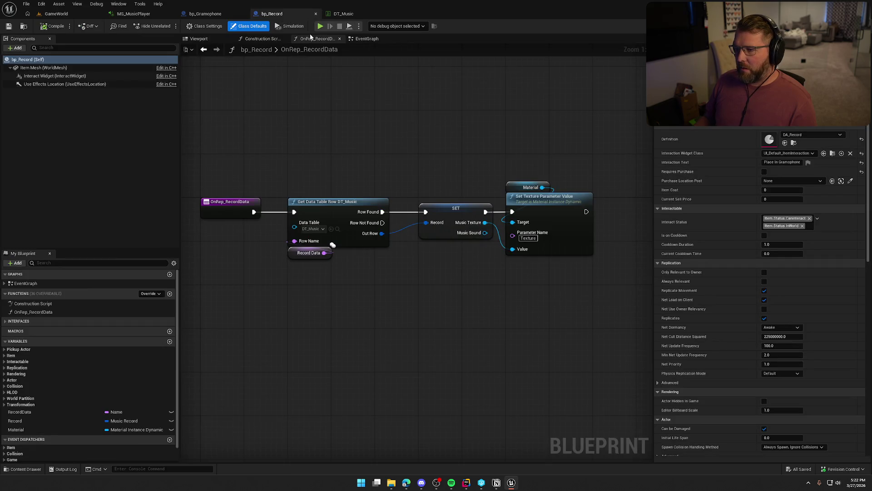
{"action": "left_click", "coordinate": [343, 14]}
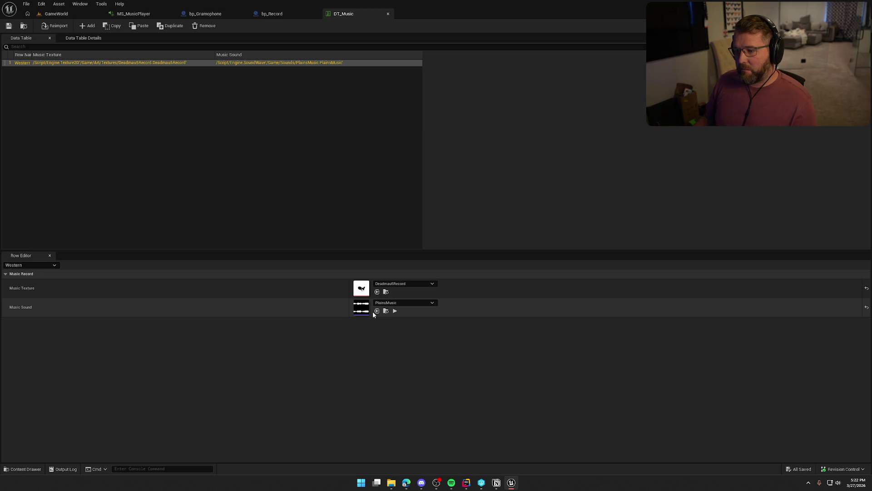
{"action": "left_click", "coordinate": [56, 14]}
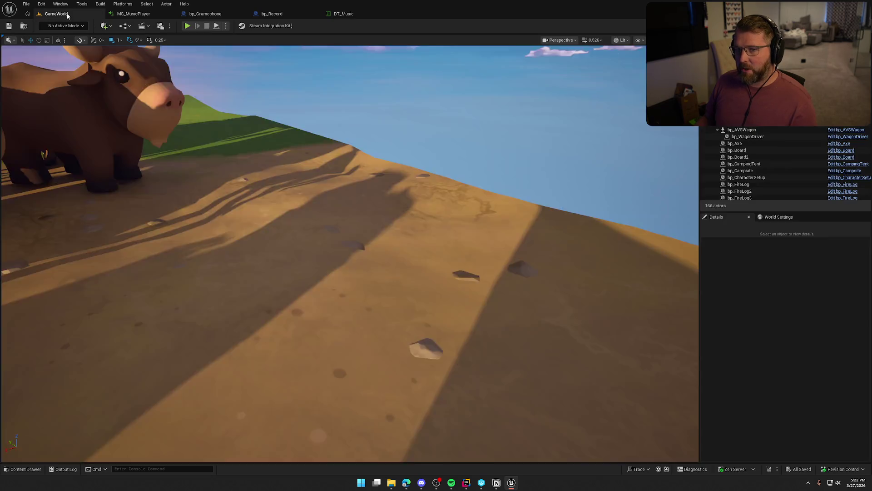
Play-test GameWorld, walking the character toward the gramophone, then stop the game.
{"action": "key", "text": "alt+p"}
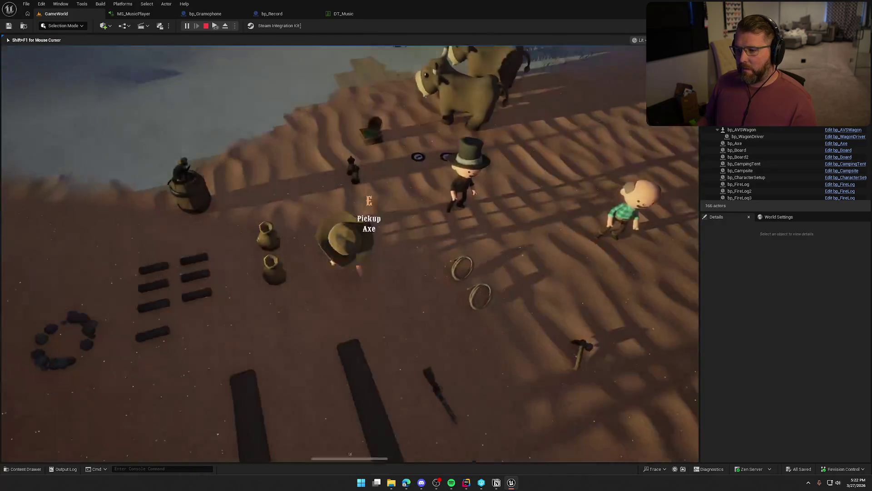
{"action": "key", "text": "w"}
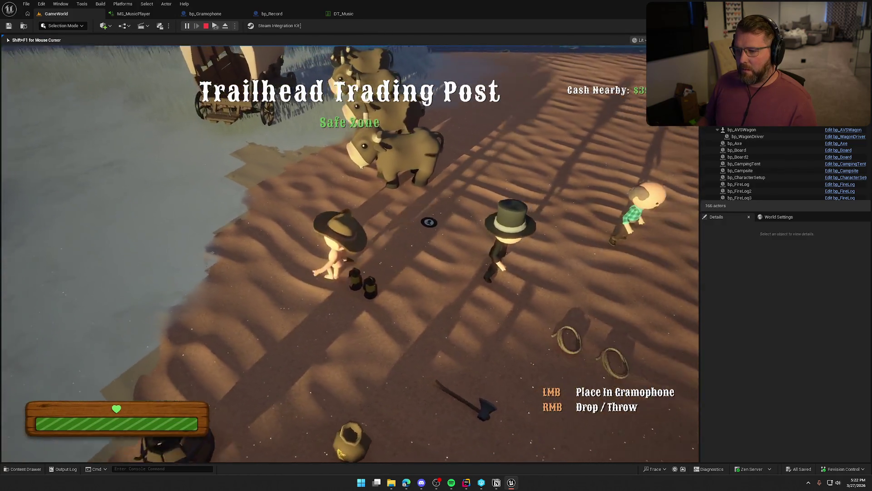
{"action": "key", "text": "w"}
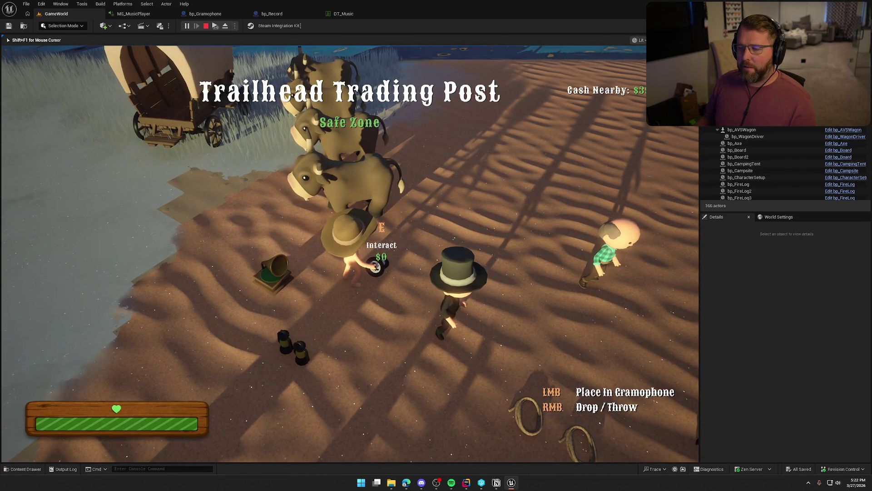
{"action": "key", "text": "Escape"}
Open bp_Record's EventGraph and select the Item Mesh node.
{"action": "left_click", "coordinate": [272, 13]}
{"action": "left_click", "coordinate": [366, 38]}
{"action": "left_click", "coordinate": [311, 200]}
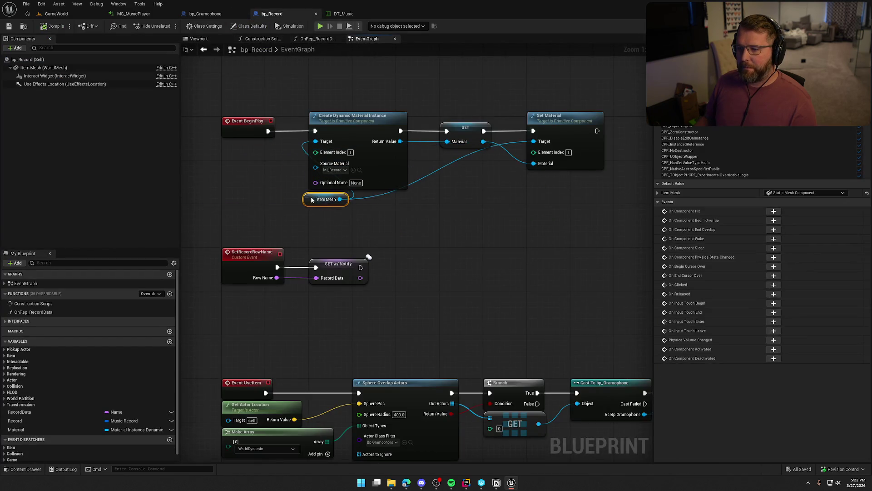
Shift the material nodes right and wire Parent: BeginPlay directly after Event BeginPlay, then return to the game.
{"action": "mouse_move", "coordinate": [301, 94]}
{"action": "left_mouse_down"}
{"action": "mouse_move", "coordinate": [518, 227]}
{"action": "mouse_move", "coordinate": [546, 218]}
{"action": "left_mouse_up"}
{"action": "left_click_drag", "start_coordinate": [347, 136], "coordinate": [434, 126]}
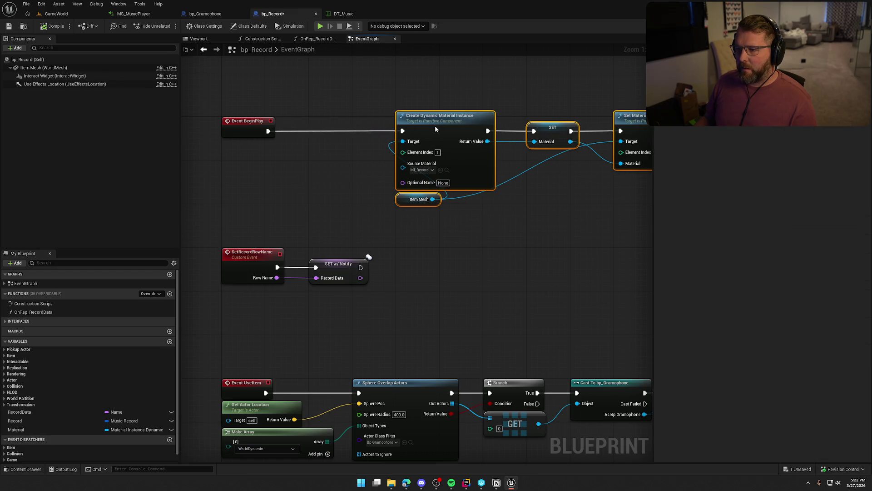
{"action": "right_click", "coordinate": [229, 122]}
{"action": "left_click", "coordinate": [270, 186]}
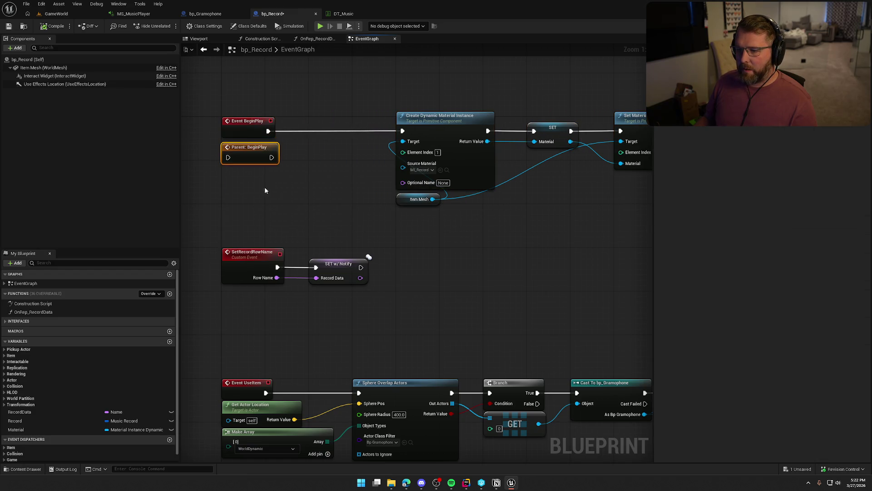
{"action": "mouse_move", "coordinate": [228, 157]}
{"action": "left_mouse_down"}
{"action": "mouse_move", "coordinate": [268, 131]}
{"action": "mouse_move", "coordinate": [313, 146]}
{"action": "mouse_move", "coordinate": [319, 138]}
{"action": "mouse_move", "coordinate": [409, 152]}
{"action": "mouse_move", "coordinate": [403, 131]}
{"action": "left_mouse_up"}
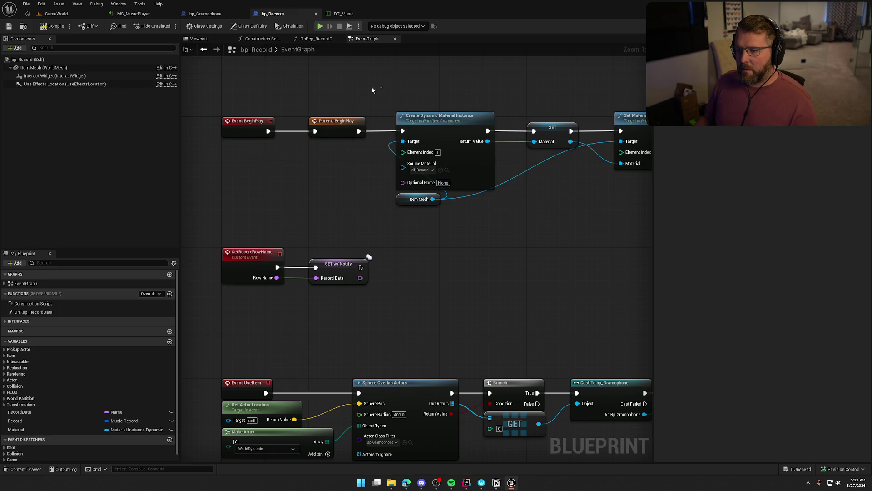
{"action": "left_click", "coordinate": [39, 16]}
{"action": "left_click", "coordinate": [210, 153]}
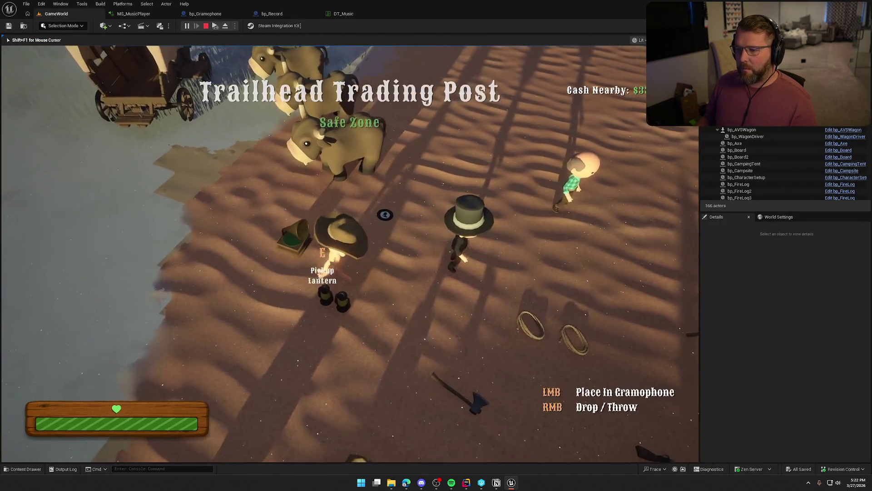
Pick up the gramophone with E, drop it on the ground, walk back to it, then stop the game.
{"action": "key", "text": "e"}
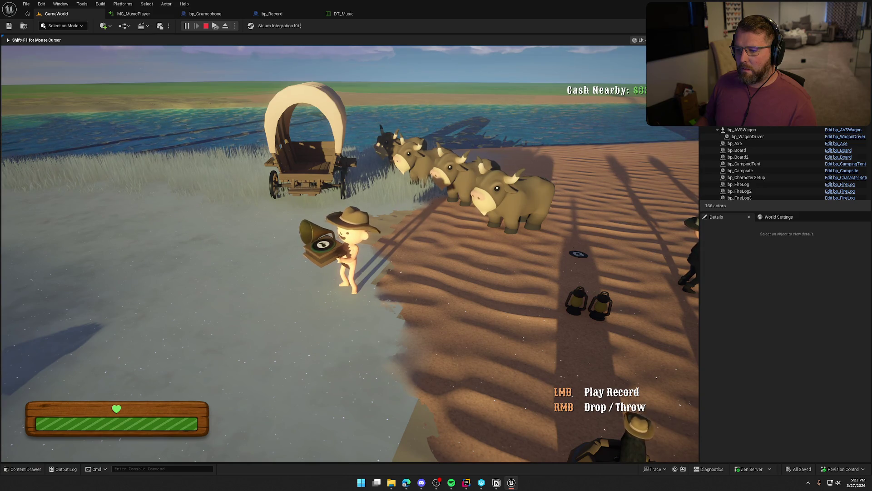
{"action": "right_click", "coordinate": [350, 254]}
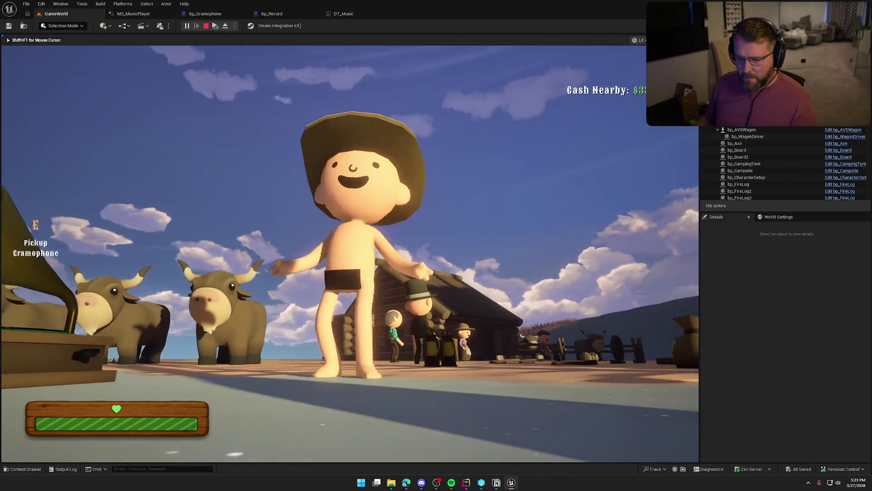
{"action": "key", "text": "a"}
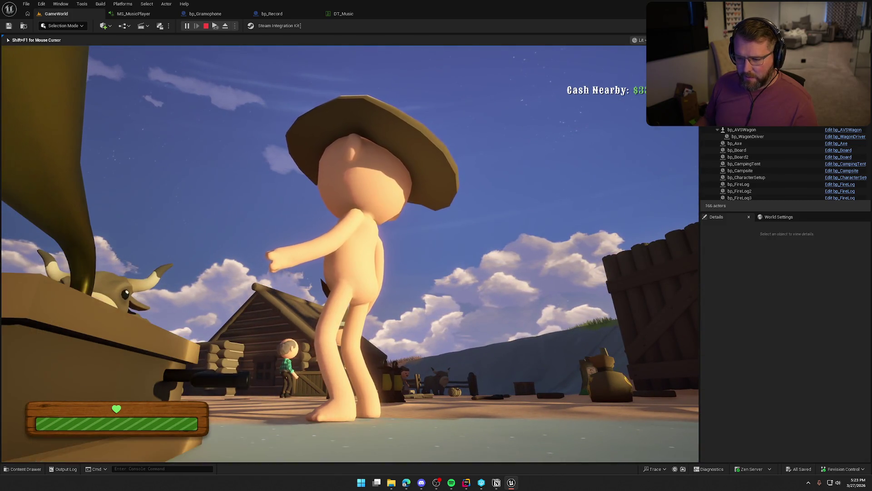
{"action": "key", "text": "a"}
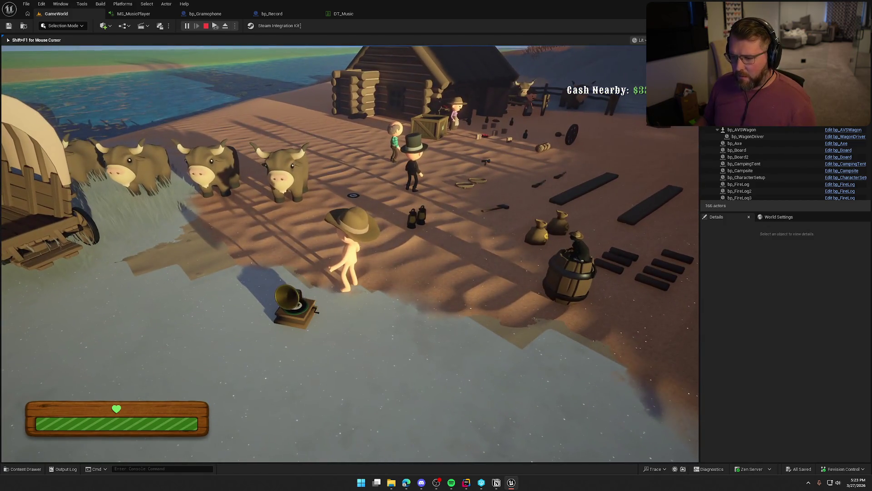
{"action": "key", "text": "a"}
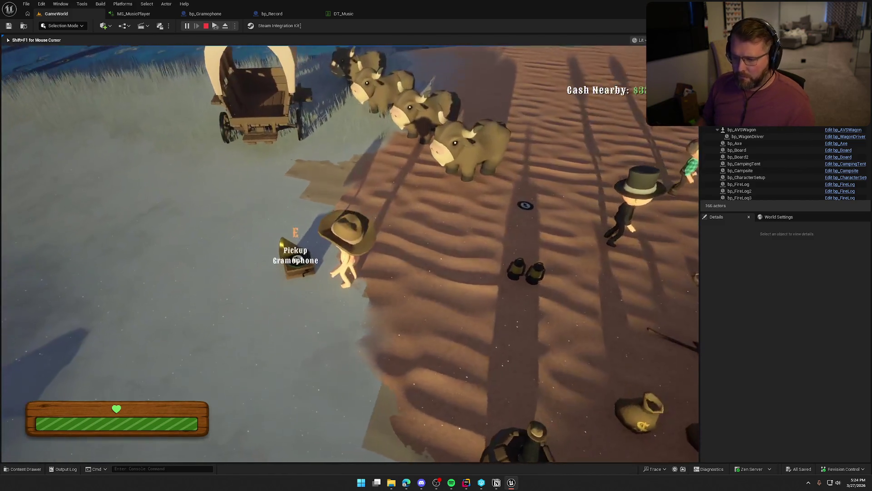
{"action": "key", "text": "Escape"}
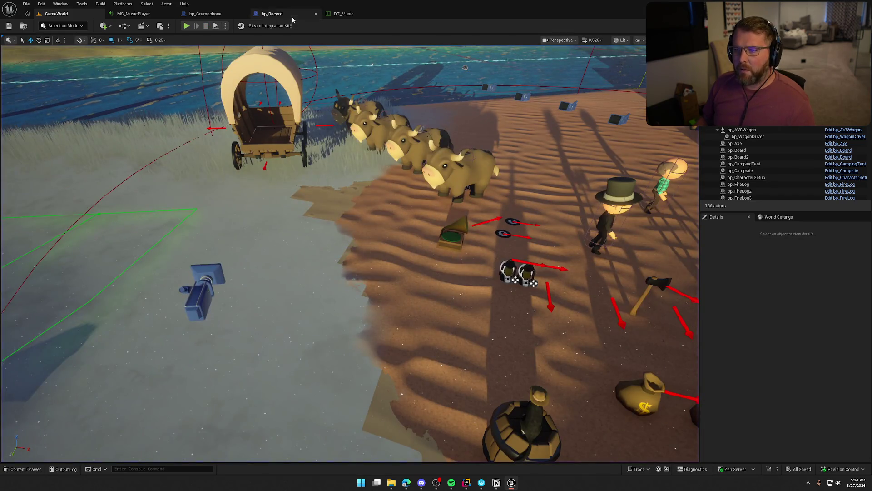
{"action": "left_click", "coordinate": [204, 14]}
Bring the Event Tick rotation nodes into view and inspect the Handle rotation node and component.
{"action": "left_click_drag", "start_coordinate": [454, 311], "coordinate": [454, 122]}
{"action": "left_click_drag", "start_coordinate": [474, 179], "coordinate": [466, 180]}
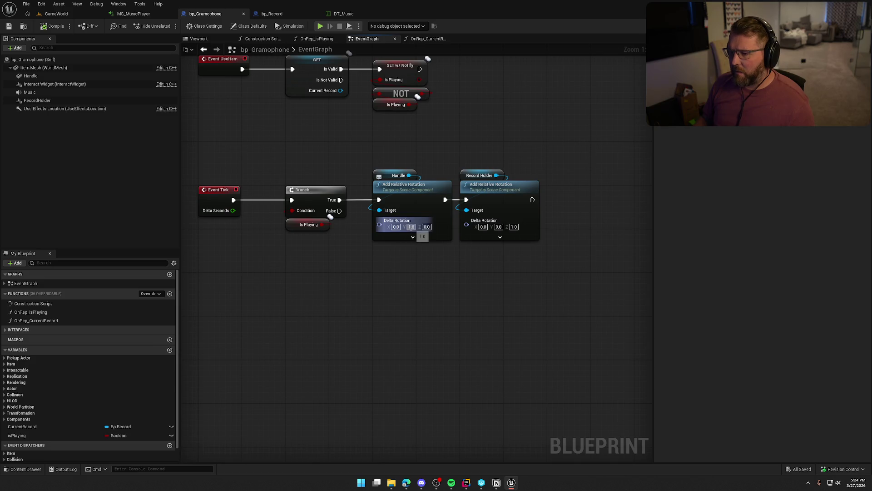
{"action": "left_click", "coordinate": [413, 237]}
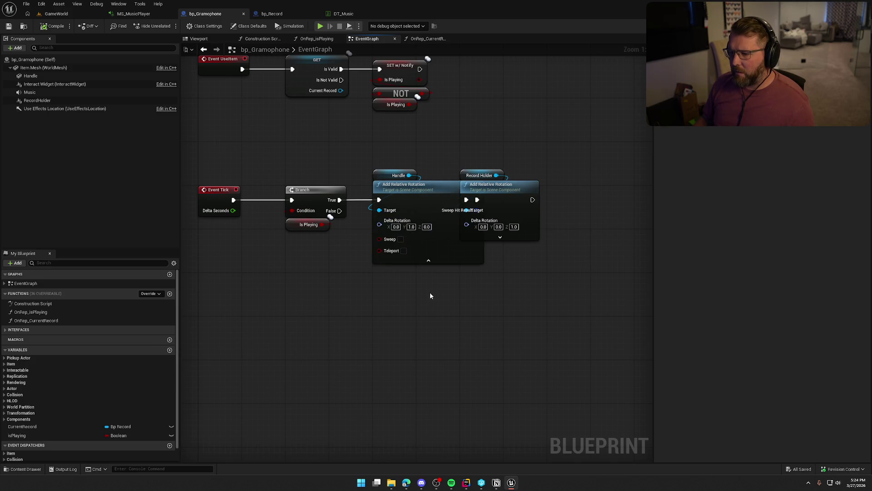
{"action": "left_click", "coordinate": [420, 260]}
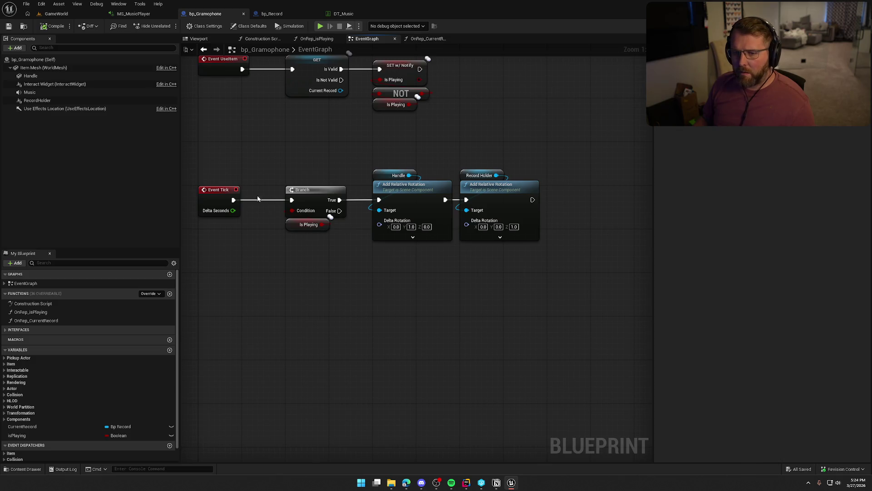
{"action": "left_click", "coordinate": [32, 76]}
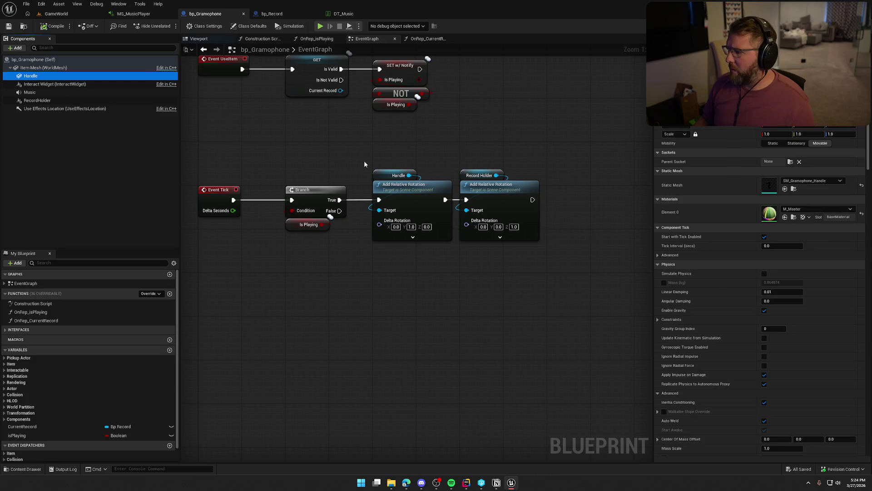
{"action": "left_click", "coordinate": [445, 315]}
Try a Handle delta rotation of X 1, Y 0, then undo the edit.
{"action": "left_click", "coordinate": [396, 226]}
{"action": "type", "text": "1"}
{"action": "key", "text": "Tab"}
{"action": "type", "text": "0"}
{"action": "key", "text": "Return"}
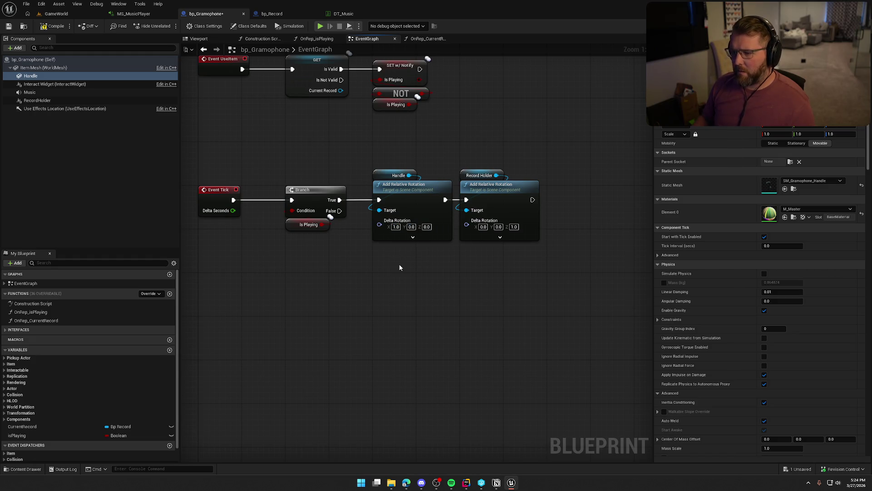
{"action": "key", "text": "ctrl+s"}
Review the Try Set New Record section and bp_Record's SET w/ Notify and SetRecordRowName nodes.
{"action": "mouse_move", "coordinate": [242, 122]}
{"action": "left_mouse_down"}
{"action": "mouse_move", "coordinate": [274, 171]}
{"action": "mouse_move", "coordinate": [265, 306]}
{"action": "left_mouse_up"}
{"action": "left_click", "coordinate": [272, 13]}
{"action": "left_click", "coordinate": [345, 271]}
{"action": "mouse_move", "coordinate": [208, 205]}
{"action": "left_mouse_down"}
{"action": "mouse_move", "coordinate": [376, 327]}
{"action": "mouse_move", "coordinate": [382, 313]}
{"action": "left_mouse_up"}
{"action": "left_click", "coordinate": [385, 305]}
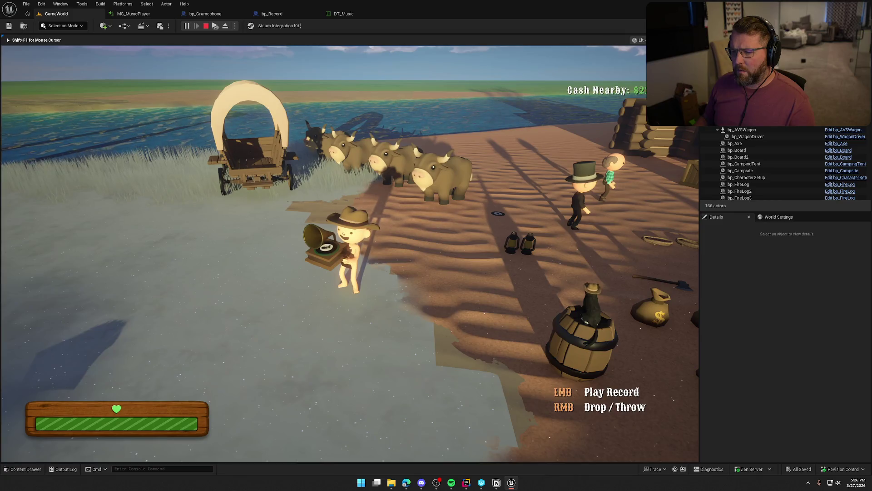
Stop the game and enter a Y delta of -1.0 on bp_Gramophone's Handle Add Relative Rotation node.
{"action": "key", "text": "F8"}
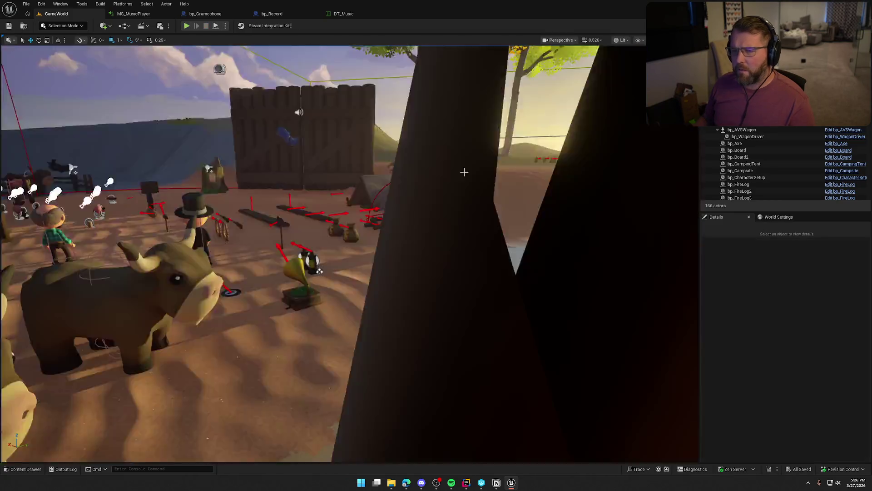
{"action": "left_click", "coordinate": [218, 14]}
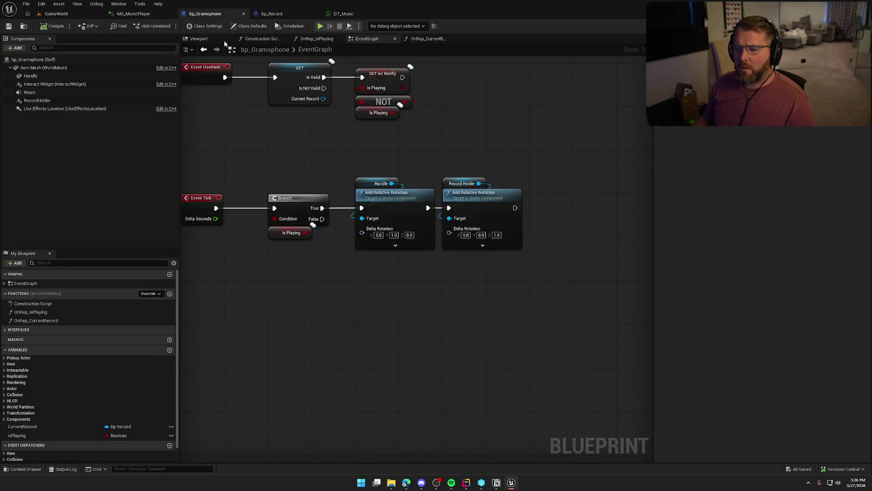
{"action": "left_click", "coordinate": [395, 246]}
{"action": "left_click", "coordinate": [411, 268]}
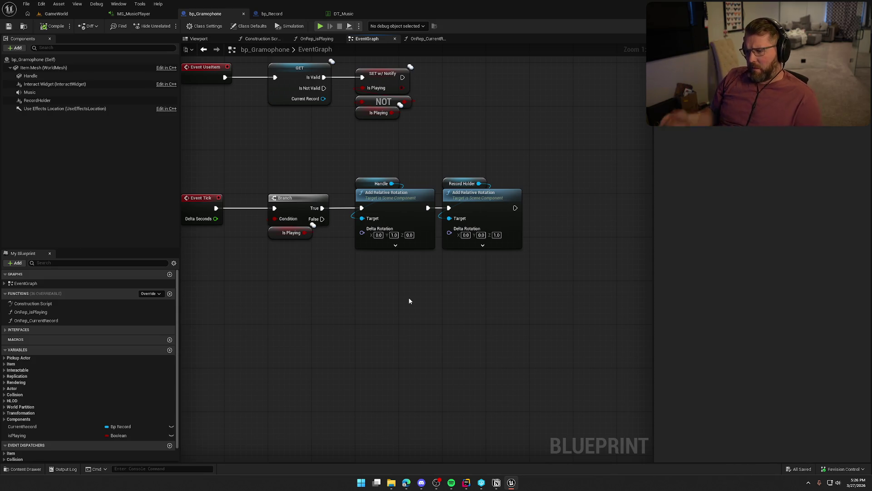
{"action": "left_click", "coordinate": [394, 235]}
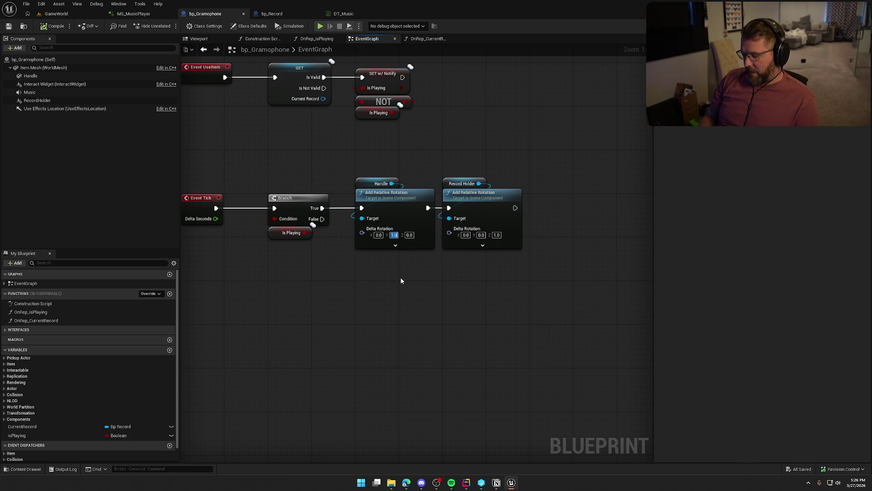
{"action": "type", "text": "-1"}
{"action": "key", "text": "Return"}
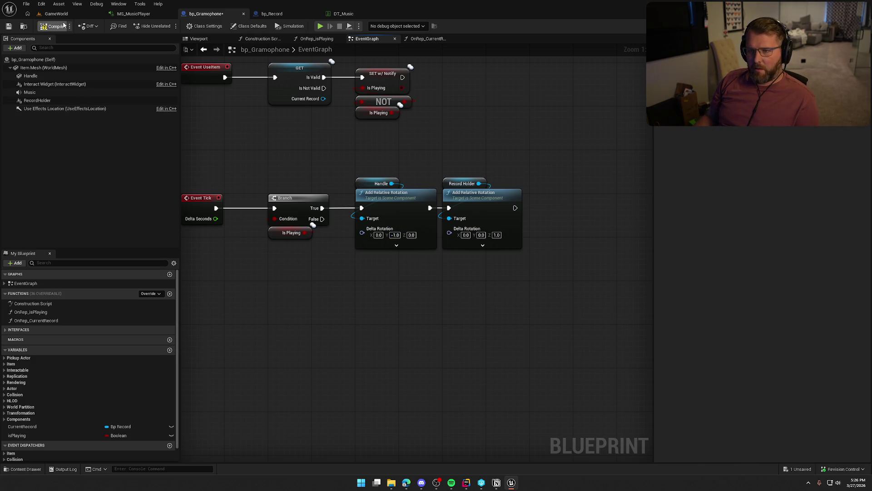
{"action": "left_click", "coordinate": [320, 27]}
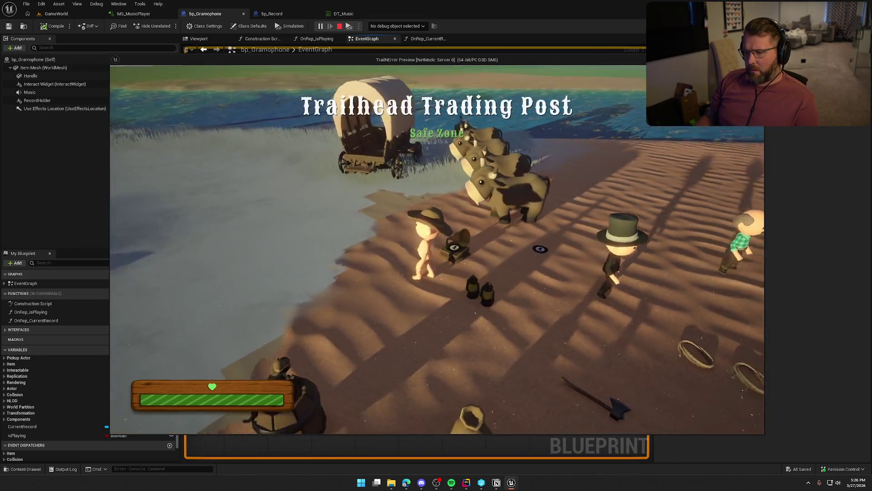
Pick up the gramophone, carry it toward the wagon, set it down, and stop the preview.
{"action": "key", "text": "e"}
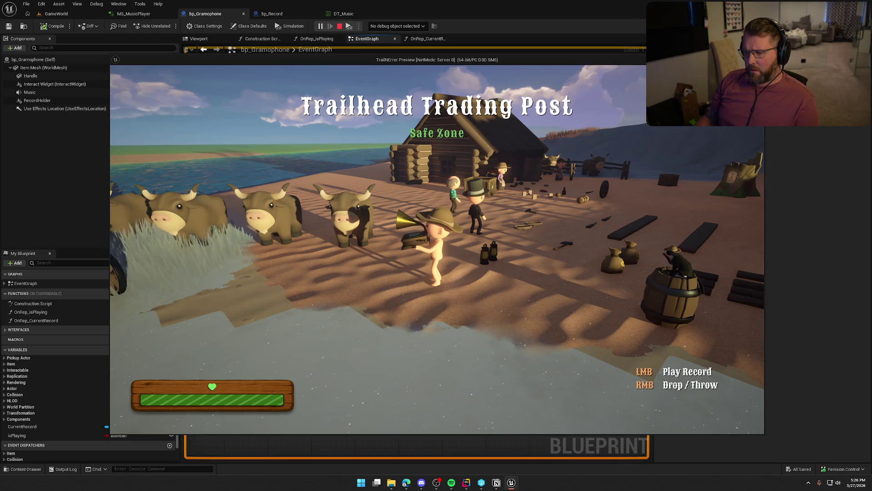
{"action": "key", "text": "a"}
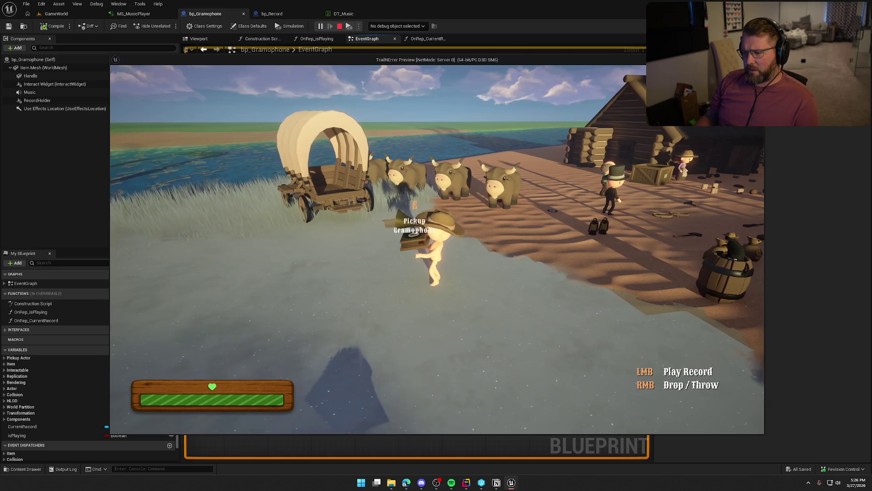
{"action": "right_click", "coordinate": [437, 249]}
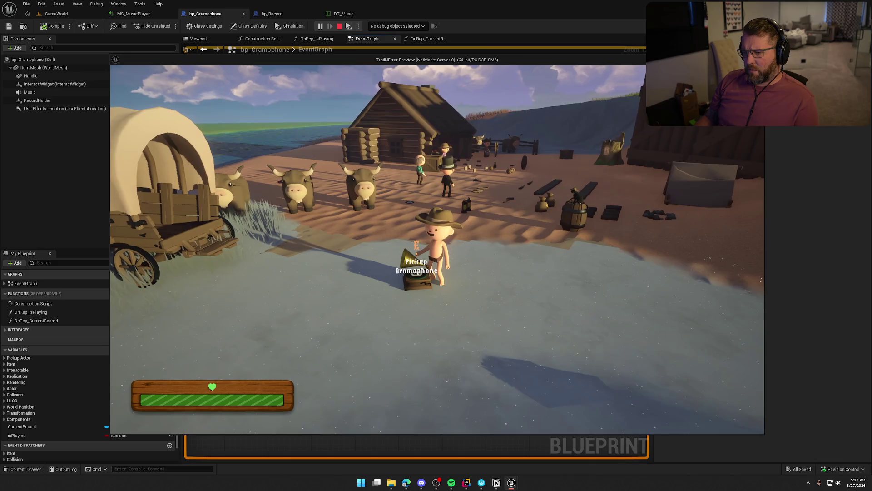
{"action": "key", "text": "Escape"}
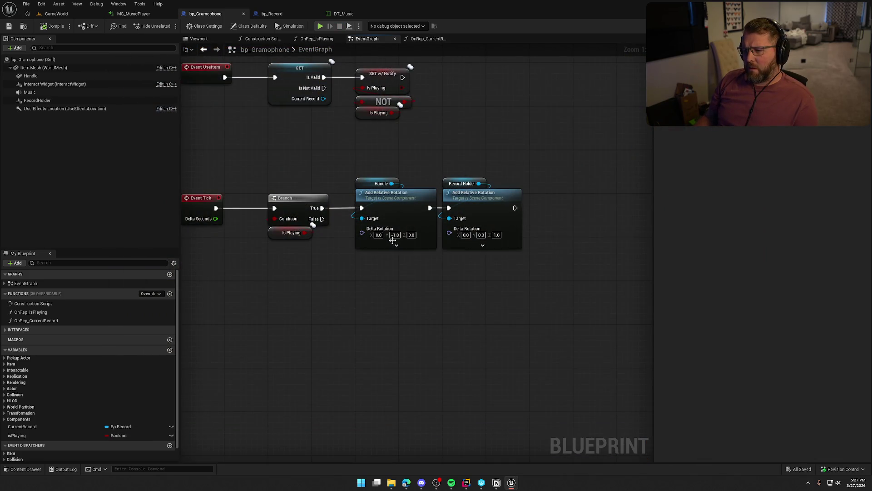
Inspect the Handle and Record Holder rotation nodes and the Handle component.
{"action": "left_click", "coordinate": [398, 200]}
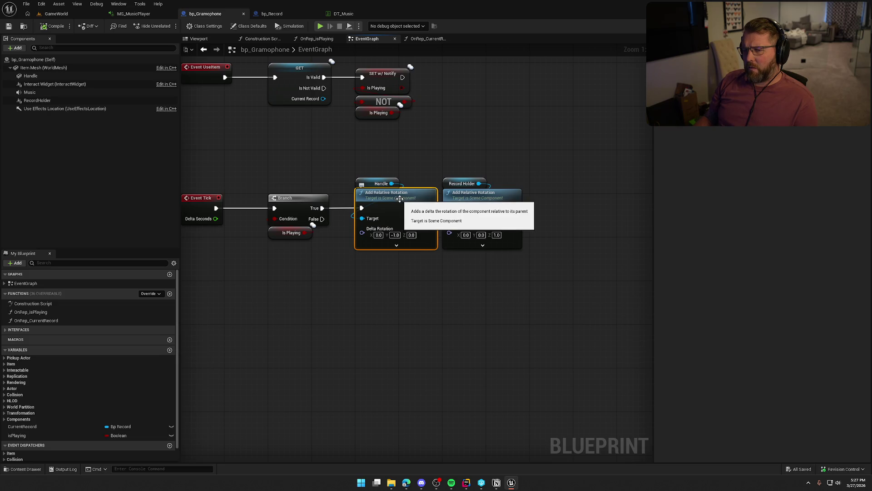
{"action": "left_click", "coordinate": [473, 200]}
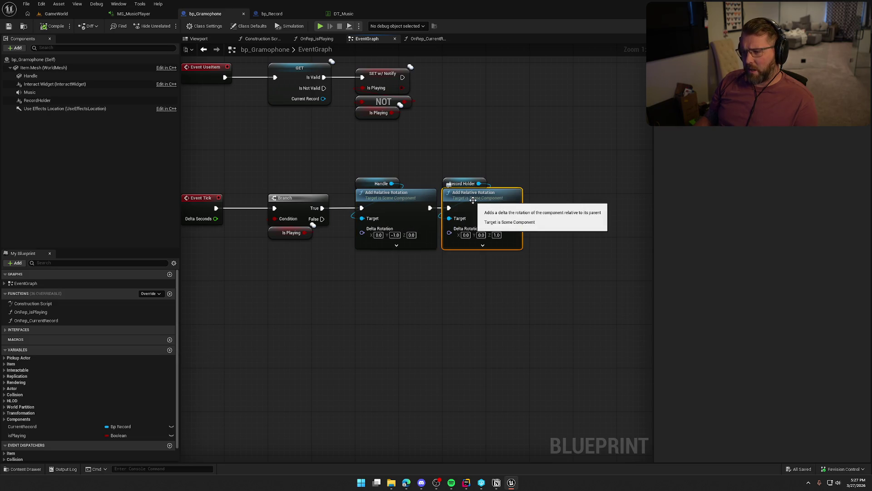
{"action": "left_click", "coordinate": [473, 134]}
{"action": "mouse_move", "coordinate": [473, 135]}
{"action": "left_mouse_down"}
{"action": "mouse_move", "coordinate": [481, 149]}
{"action": "mouse_move", "coordinate": [459, 151]}
{"action": "left_mouse_up"}
{"action": "left_click", "coordinate": [399, 182]}
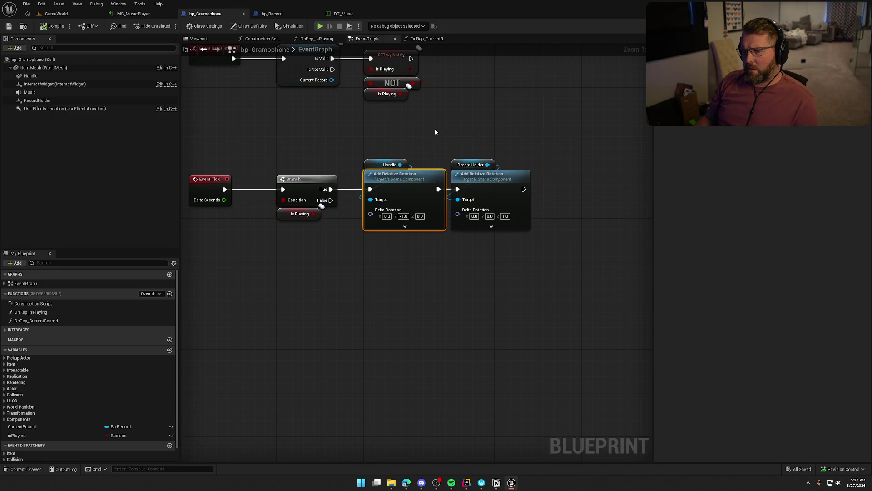
{"action": "left_click", "coordinate": [30, 76]}
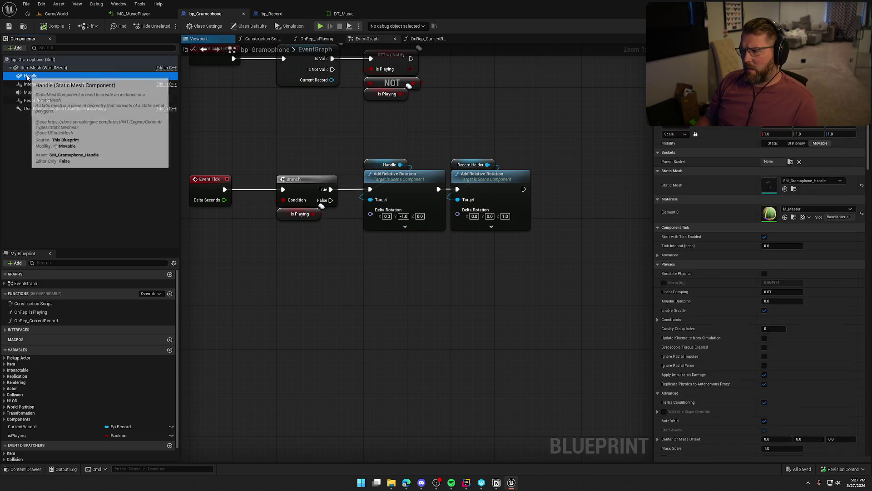
Replace the Handle's Add Relative Rotation node with a new Add Local Rotation node.
{"action": "left_click_drag", "start_coordinate": [400, 165], "coordinate": [396, 260]}
{"action": "type", "text": "ad"}
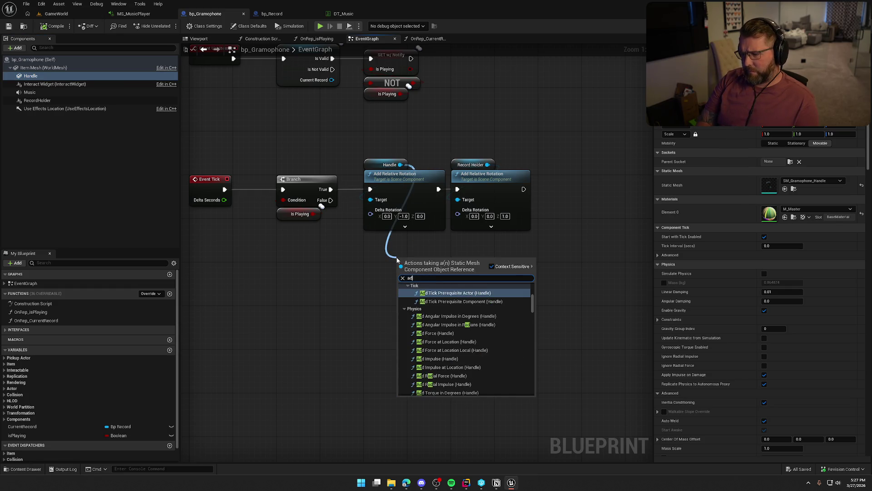
{"action": "type", "text": "d rota"}
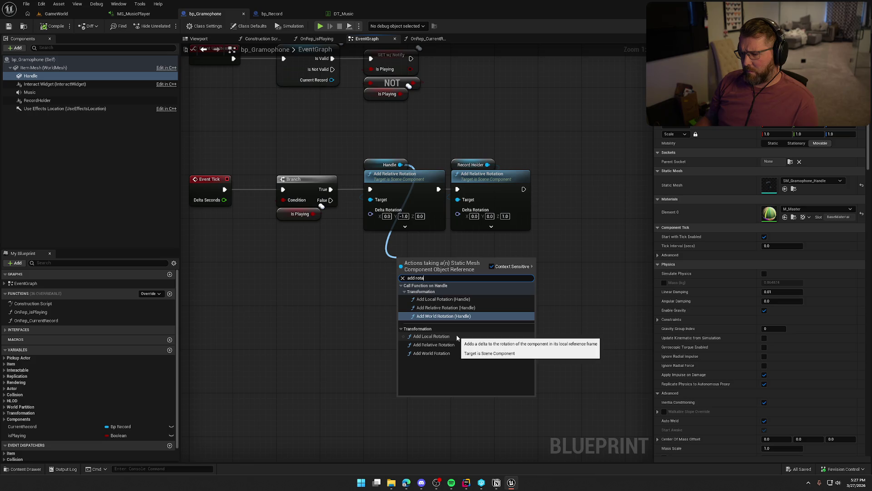
{"action": "left_click", "coordinate": [457, 337]}
{"action": "mouse_move", "coordinate": [408, 282]}
{"action": "left_mouse_down"}
{"action": "mouse_move", "coordinate": [371, 255]}
{"action": "mouse_move", "coordinate": [389, 267]}
{"action": "mouse_move", "coordinate": [331, 189]}
{"action": "left_mouse_up"}
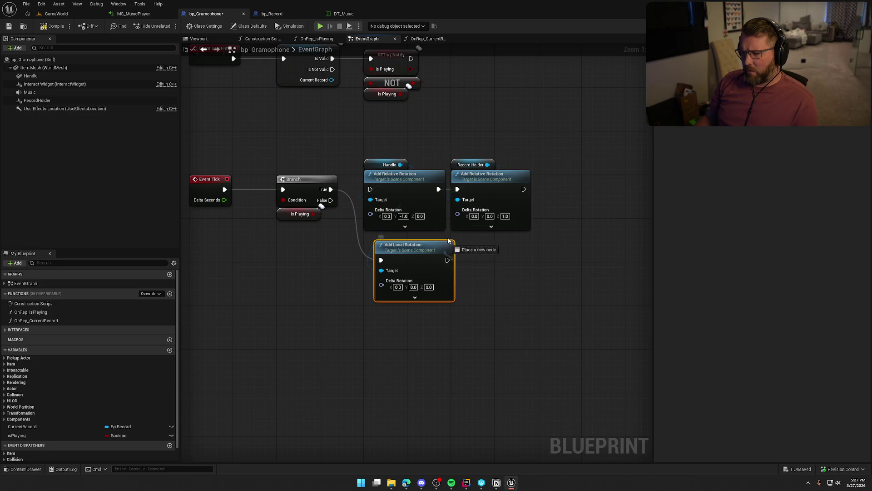
{"action": "left_click", "coordinate": [424, 223]}
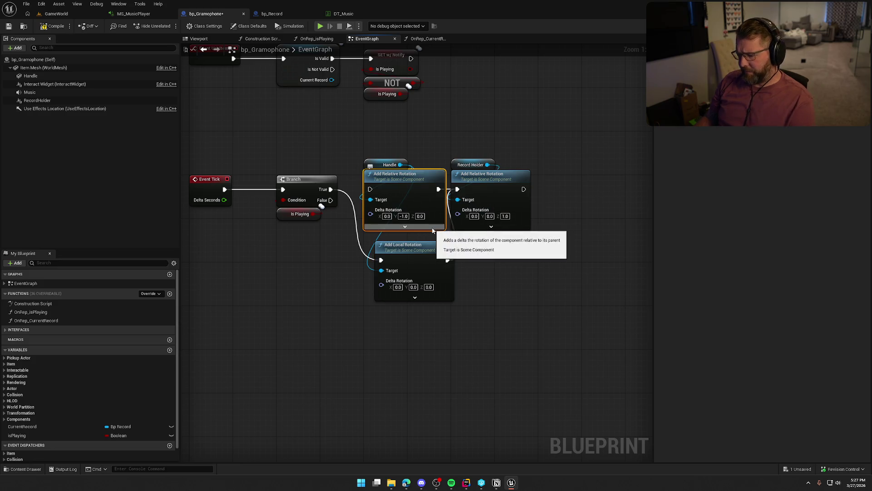
{"action": "key", "text": "Delete"}
{"action": "mouse_move", "coordinate": [423, 244]}
{"action": "left_mouse_down"}
{"action": "mouse_move", "coordinate": [407, 200]}
{"action": "mouse_move", "coordinate": [412, 173]}
{"action": "left_mouse_up"}
Set Add Local Rotation's Y delta rotation to 1.0 and save bp_Gramophone.
{"action": "left_click", "coordinate": [403, 216]}
{"action": "type", "text": "1"}
{"action": "key", "text": "Return"}
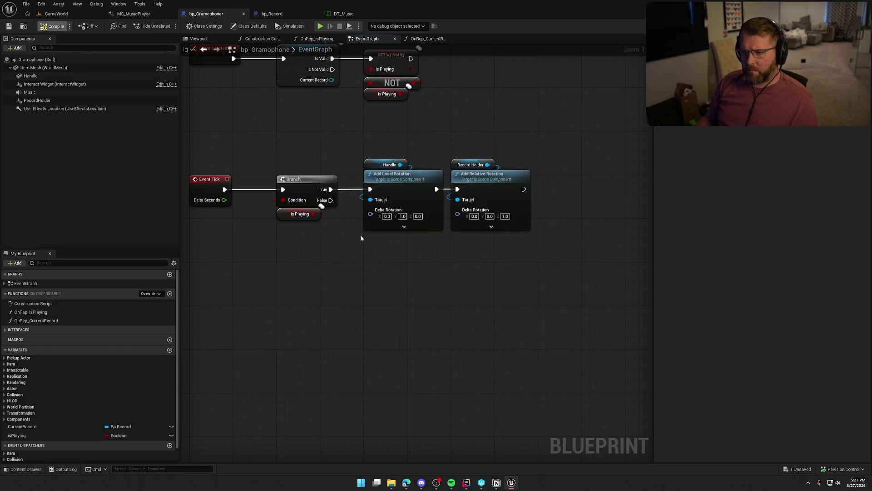
{"action": "left_click", "coordinate": [404, 226]}
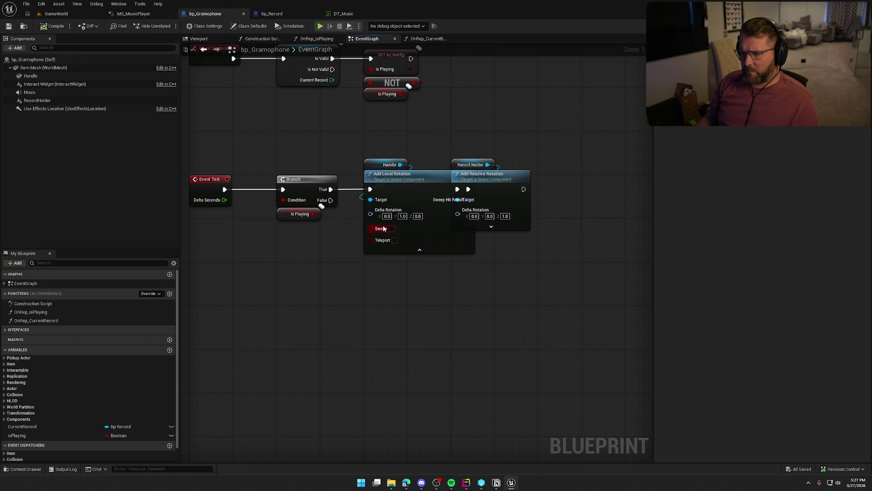
{"action": "left_click", "coordinate": [414, 251]}
{"action": "key", "text": "ctrl+s"}
{"action": "left_click", "coordinate": [56, 14]}
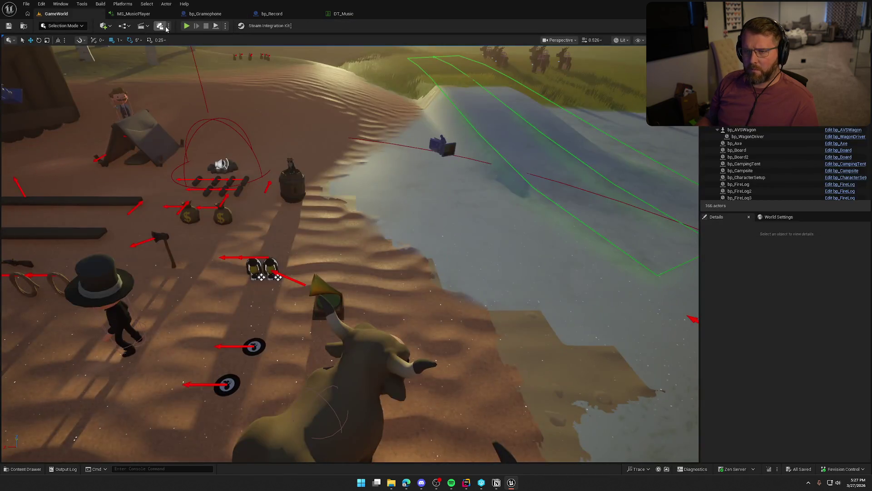
{"action": "left_click", "coordinate": [185, 26]}
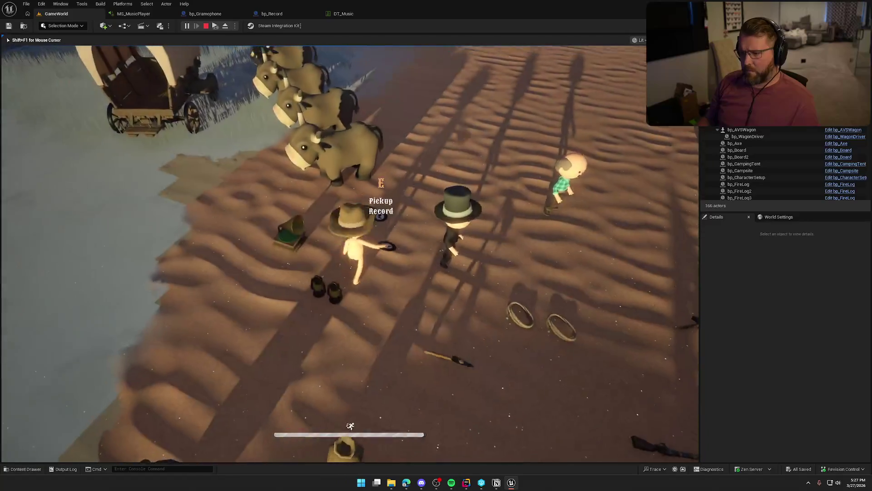
{"action": "key", "text": "e"}
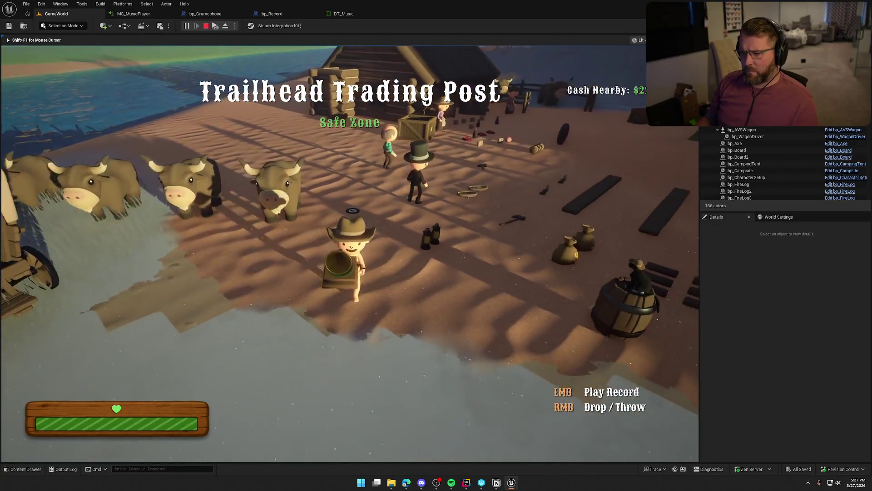
{"action": "key", "text": "a"}
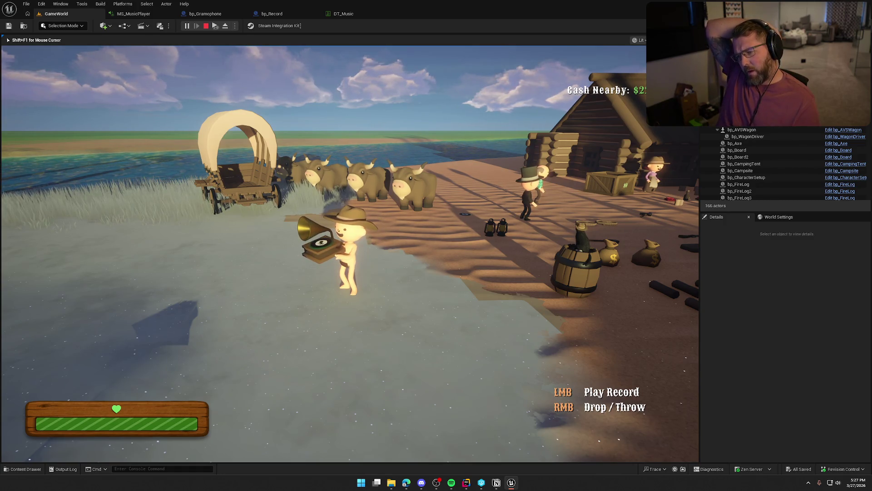
{"action": "key", "text": "s"}
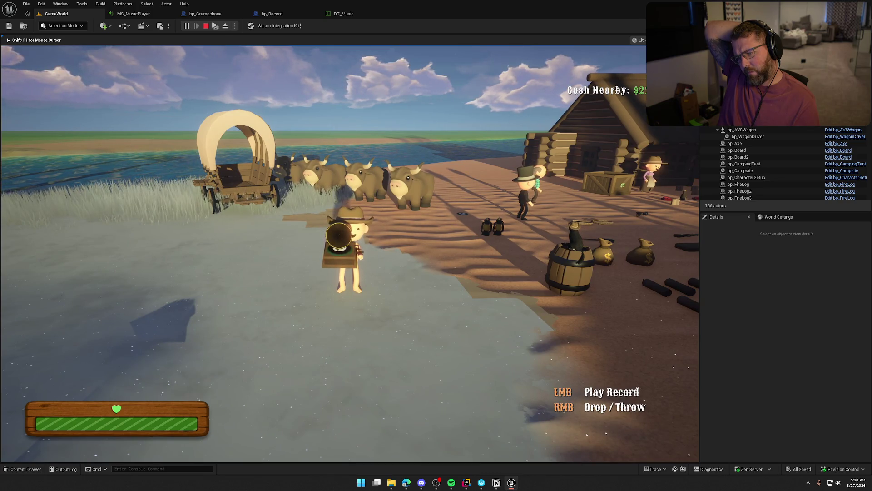
{"action": "right_click", "coordinate": [349, 254]}
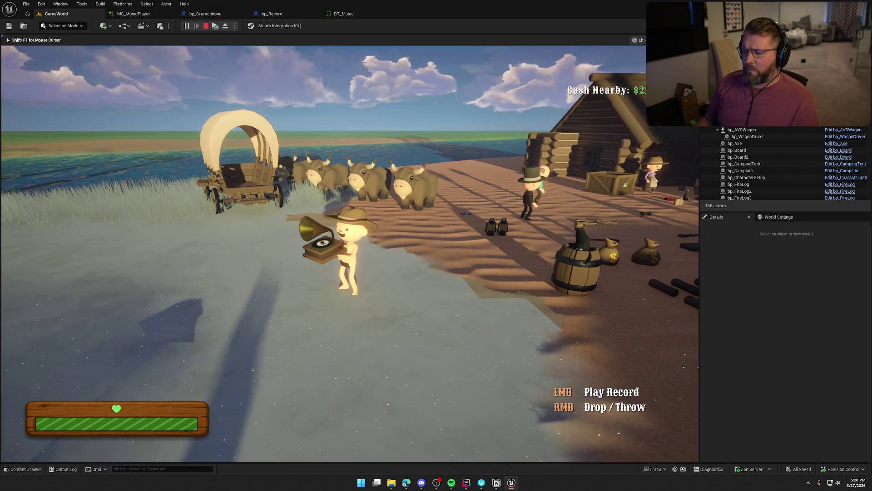
{"action": "key", "text": "w"}
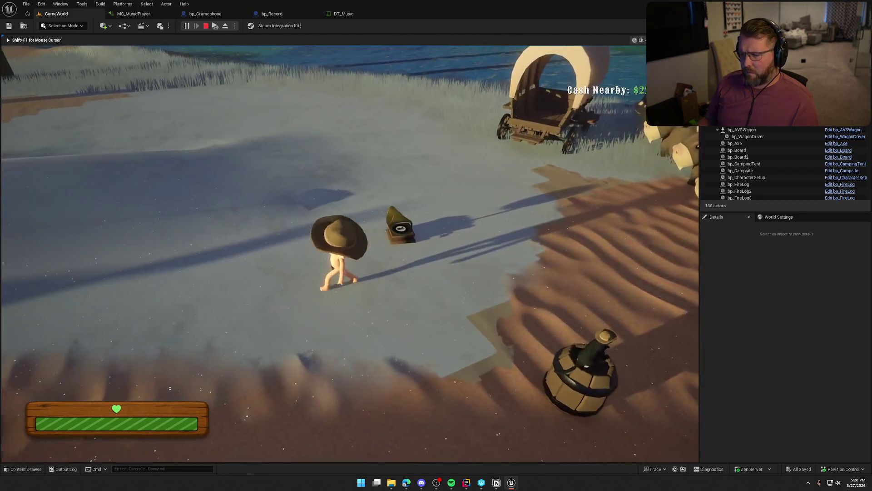
{"action": "key", "text": "s"}
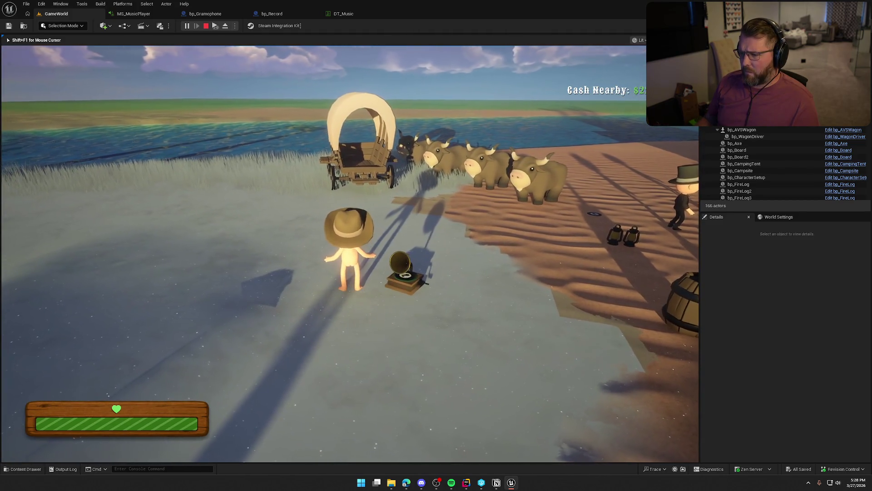
{"action": "key", "text": "d"}
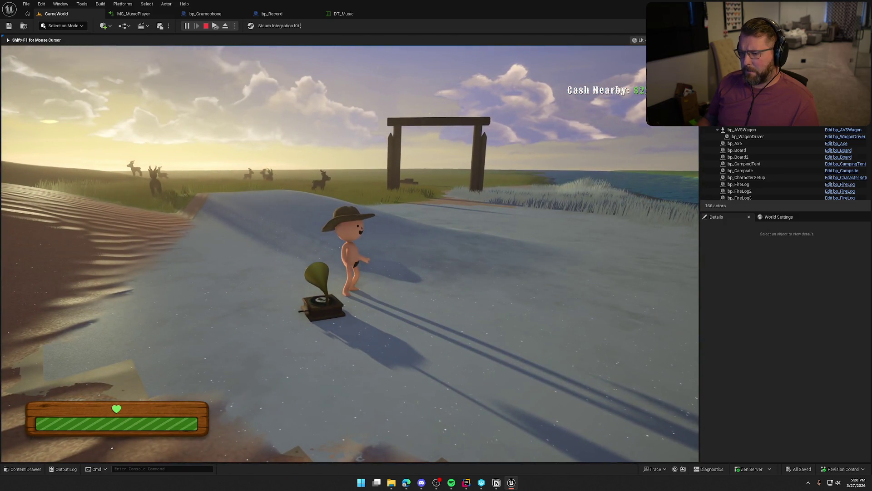
{"action": "key", "text": "s"}
{"action": "key", "text": "d"}
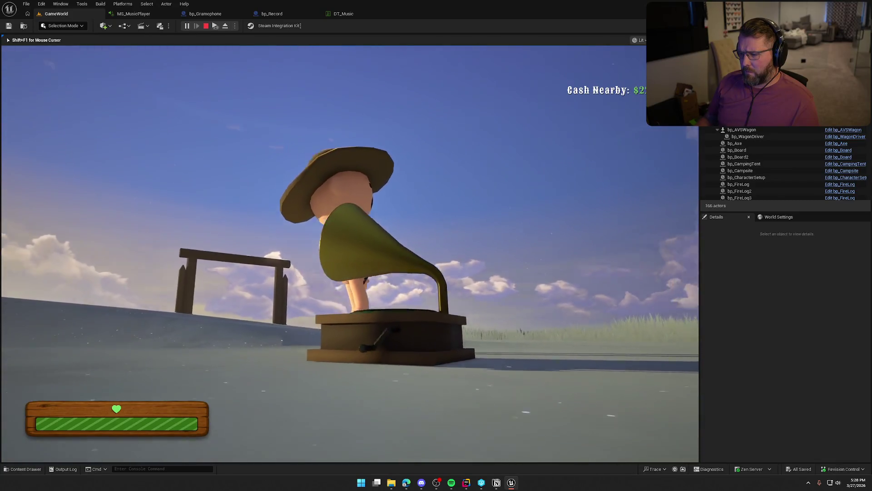
{"action": "key", "text": "s"}
{"action": "key", "text": "w"}
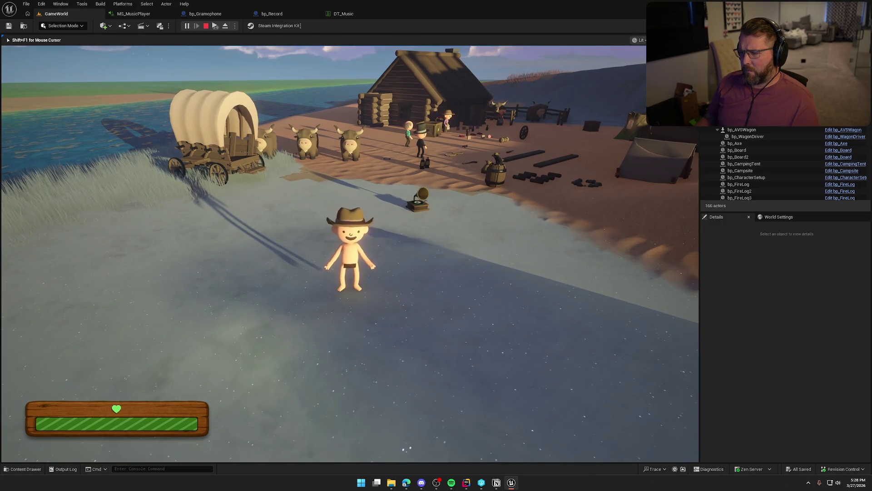
{"action": "key", "text": "shift+w"}
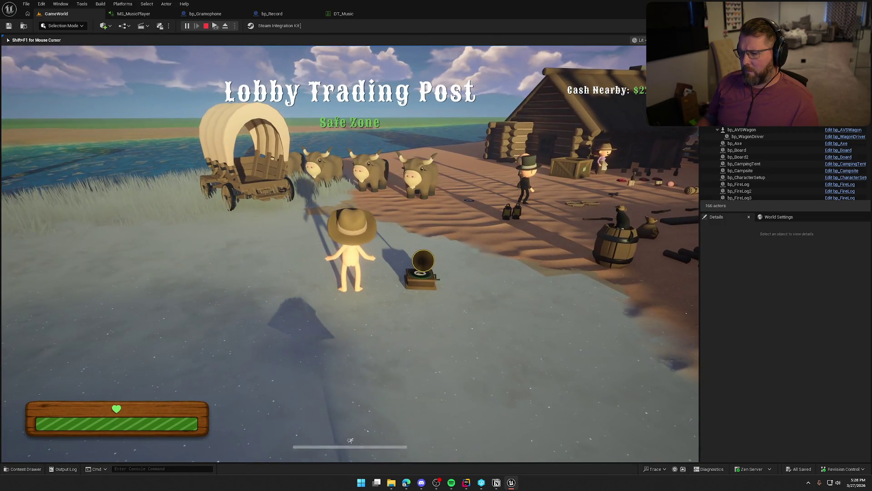
{"action": "key", "text": "Escape"}
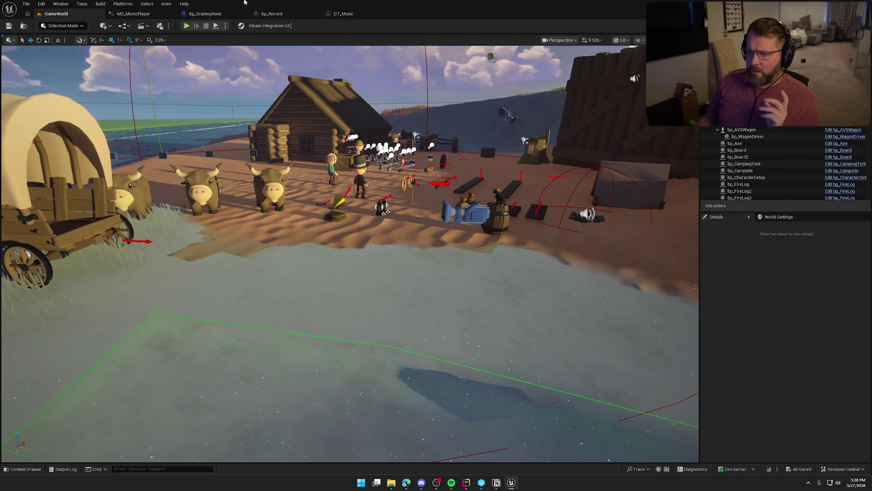
{"action": "left_click", "coordinate": [344, 13]}
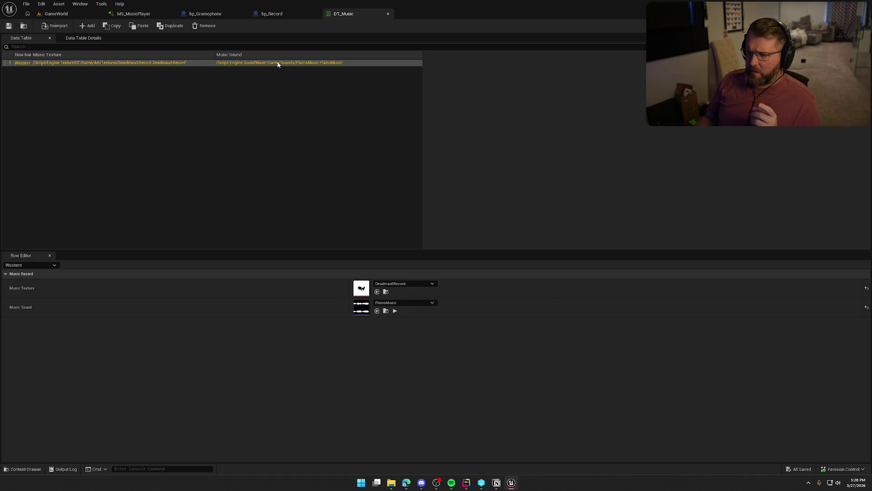
Review the five nodes of bp_Record's OnRep_RecordData function, then show bp_Record's EventGraph.
{"action": "left_click", "coordinate": [272, 14]}
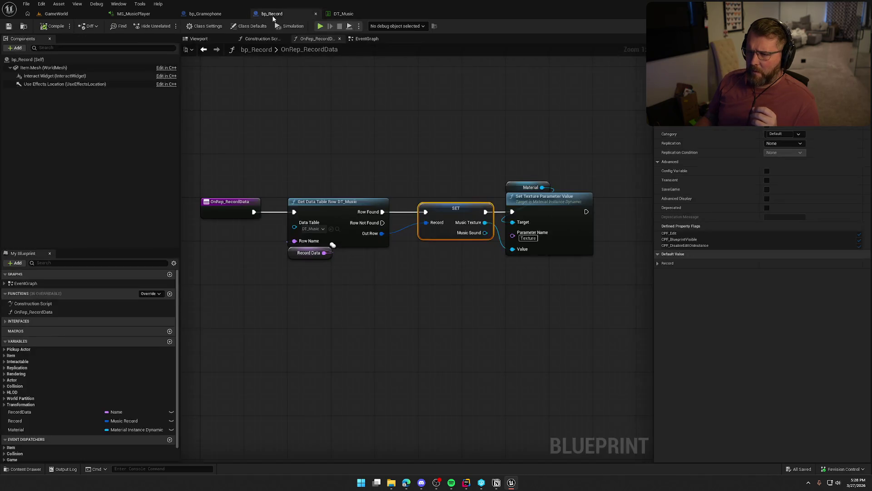
{"action": "mouse_move", "coordinate": [224, 159]}
{"action": "left_mouse_down"}
{"action": "mouse_move", "coordinate": [328, 227]}
{"action": "mouse_move", "coordinate": [607, 313]}
{"action": "left_mouse_up"}
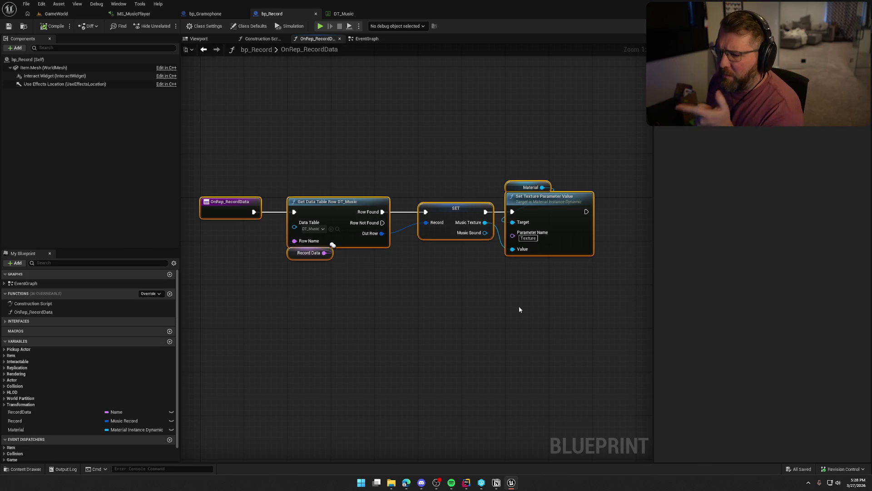
{"action": "left_click", "coordinate": [309, 252]}
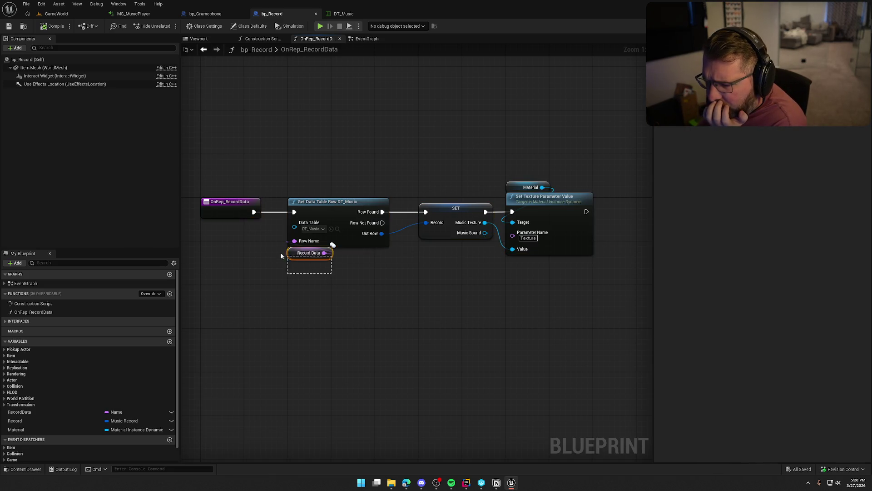
{"action": "left_click", "coordinate": [313, 293]}
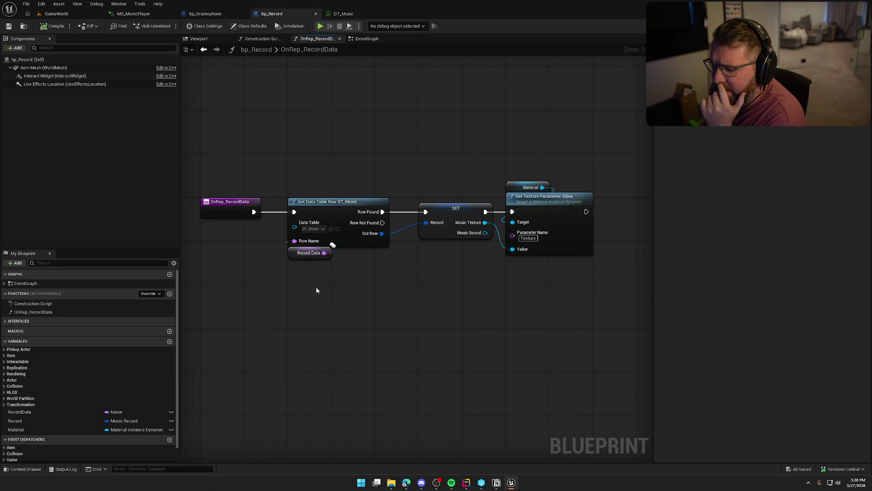
{"action": "left_click", "coordinate": [369, 39]}
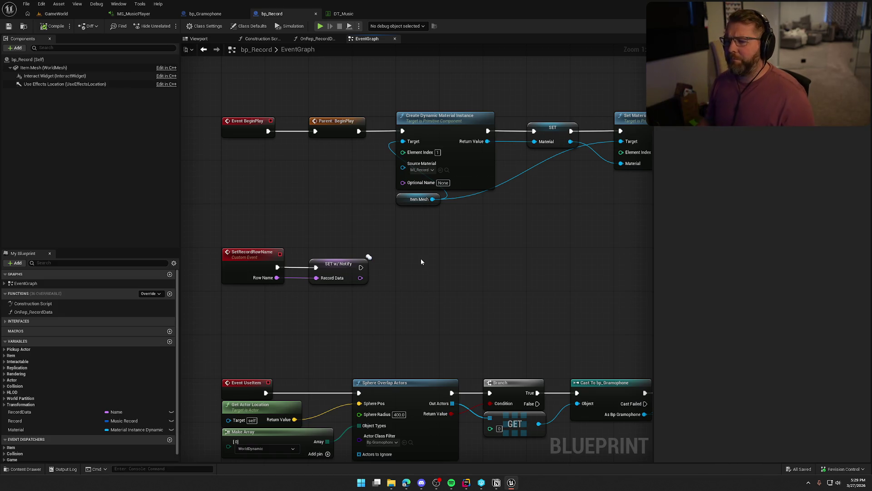
Make the RecordData variable instance editable.
{"action": "scroll", "coordinate": [420, 261], "scroll_direction": "down", "scroll_amount": 1}
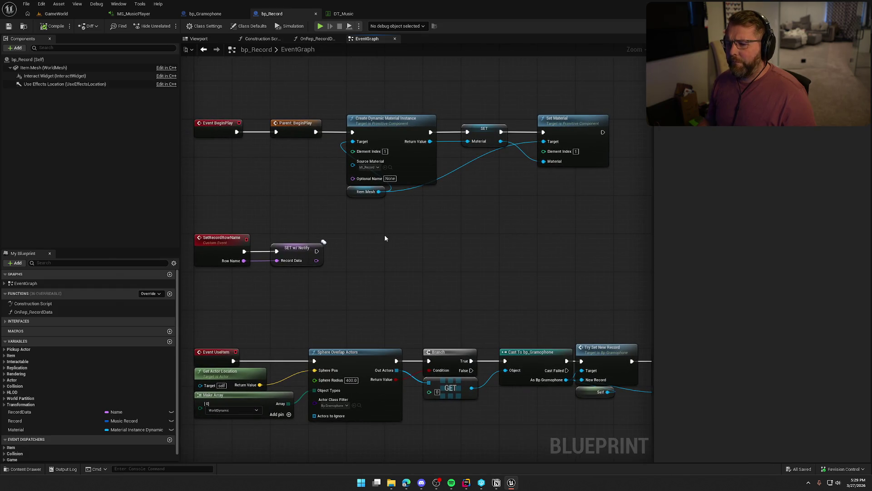
{"action": "left_click_drag", "start_coordinate": [210, 211], "coordinate": [322, 284]}
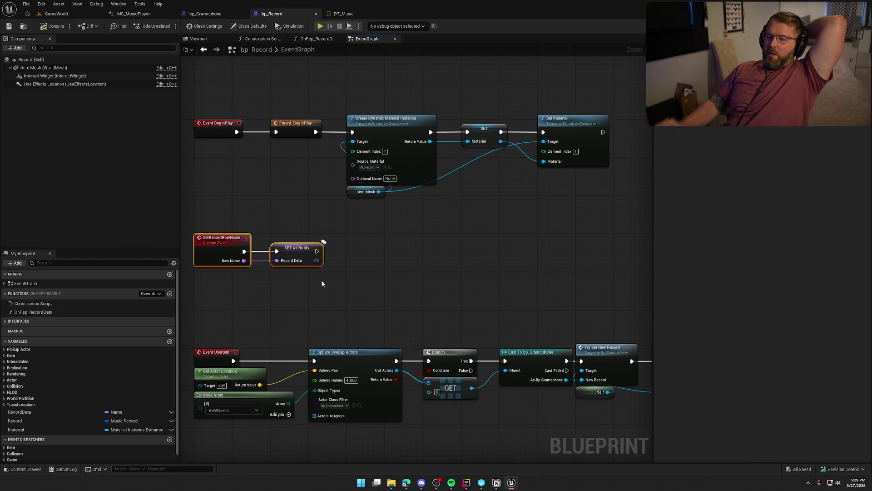
{"action": "left_click", "coordinate": [24, 411]}
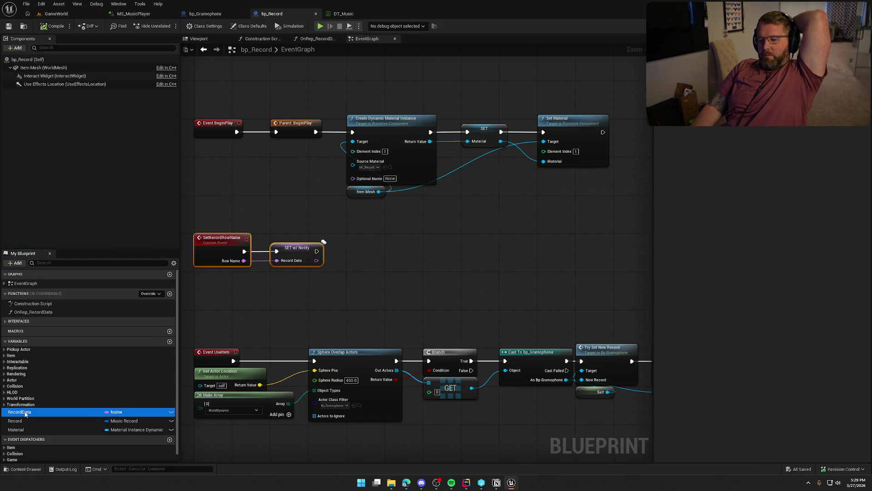
{"action": "left_click", "coordinate": [171, 412]}
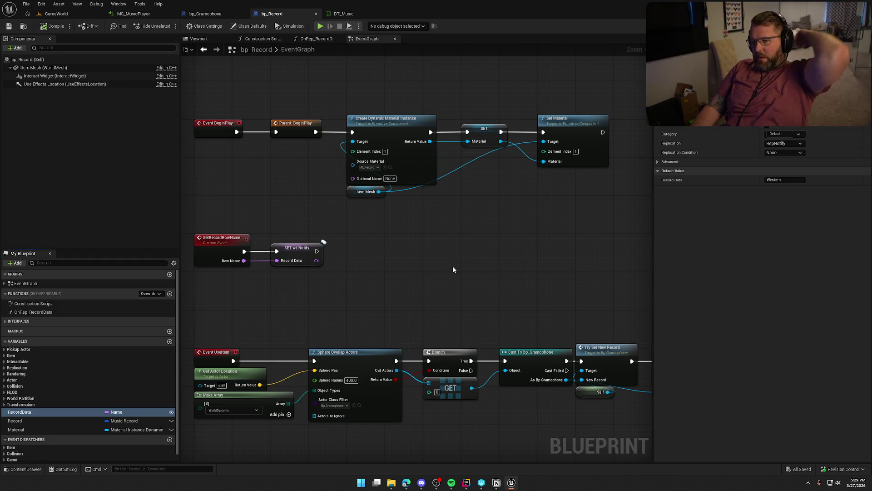
Add a Set Record Row Name call after Set Material in the BeginPlay chain.
{"action": "mouse_move", "coordinate": [452, 266]}
{"action": "left_mouse_down"}
{"action": "mouse_move", "coordinate": [418, 245]}
{"action": "mouse_move", "coordinate": [458, 206]}
{"action": "left_mouse_up"}
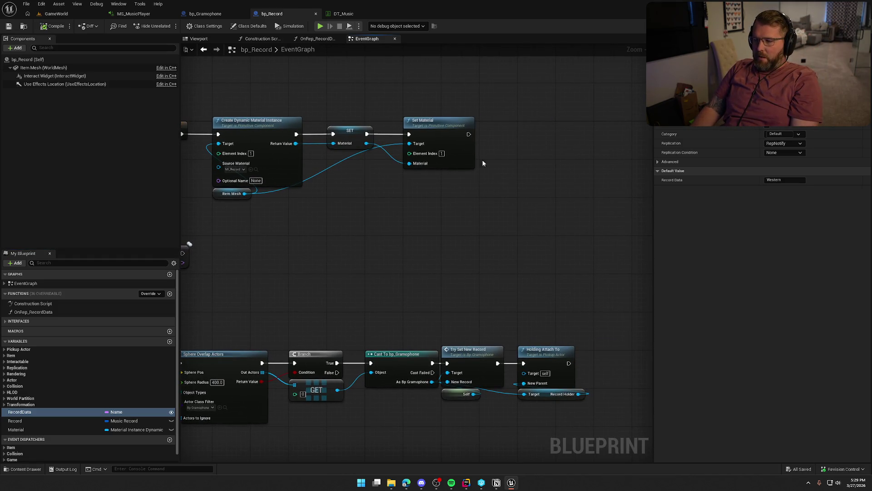
{"action": "mouse_move", "coordinate": [469, 134]}
{"action": "left_mouse_down"}
{"action": "mouse_move", "coordinate": [634, 155]}
{"action": "mouse_move", "coordinate": [535, 160]}
{"action": "left_mouse_up"}
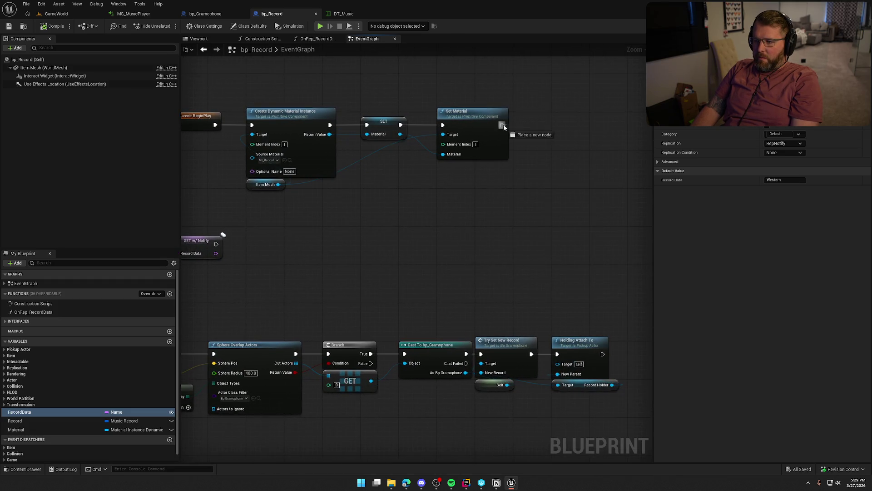
{"action": "left_click_drag", "start_coordinate": [502, 125], "coordinate": [553, 126]}
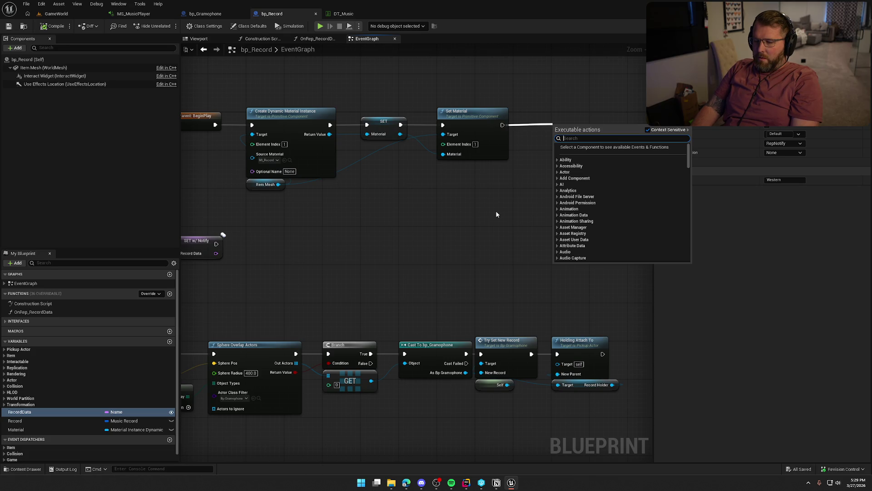
{"action": "type", "text": "set reco"}
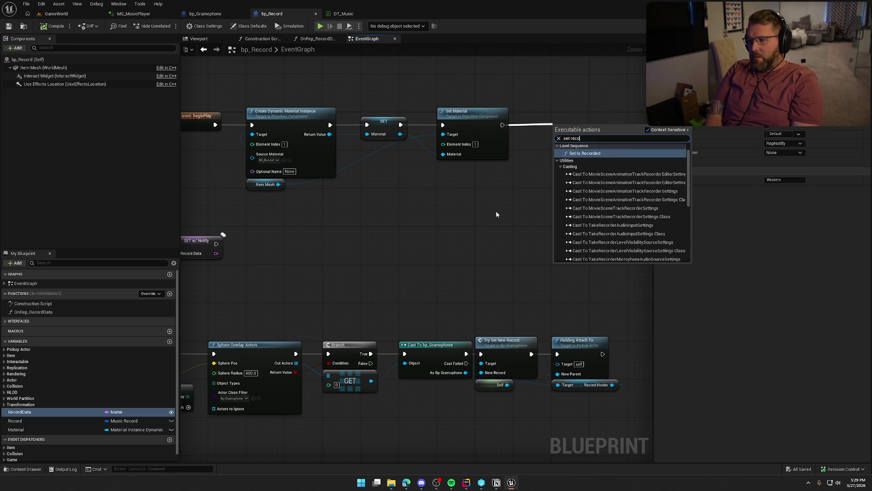
{"action": "type", "text": "rd row"}
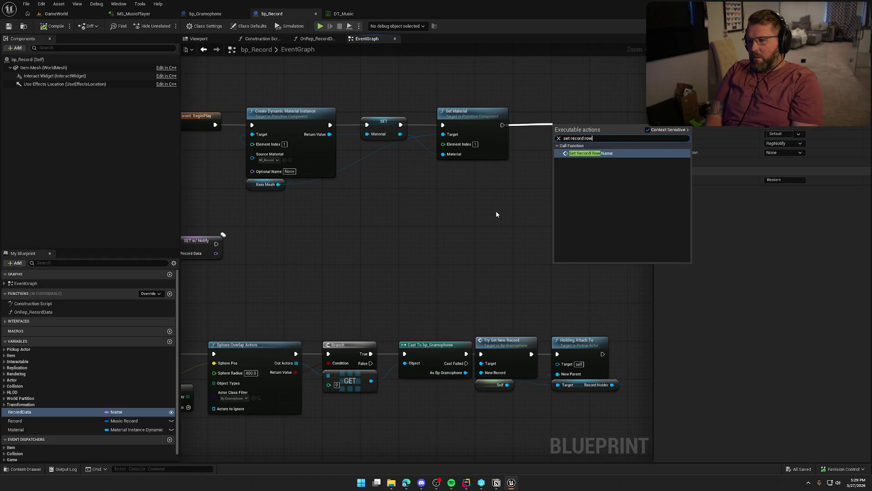
{"action": "key", "text": "Return"}
{"action": "left_click_drag", "start_coordinate": [581, 127], "coordinate": [581, 113]}
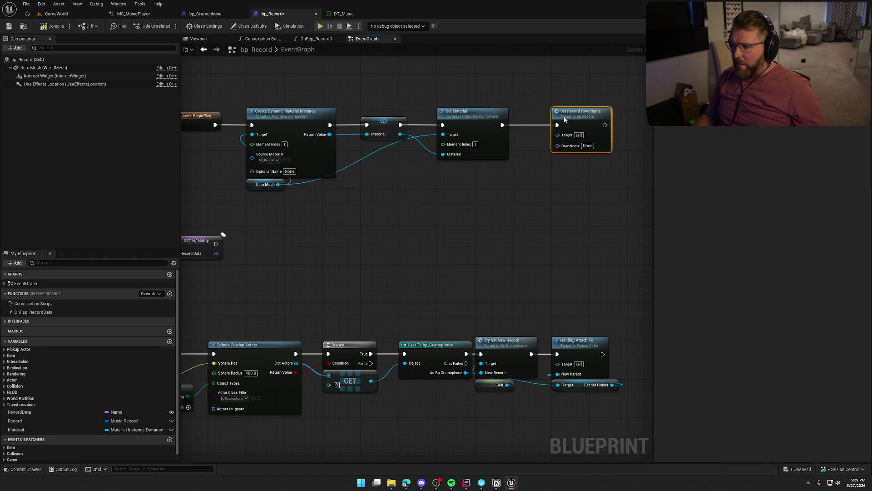
{"action": "left_click", "coordinate": [563, 209]}
Wire a Record Data getter into Row Name, then start a playtest of GameWorld.
{"action": "mouse_move", "coordinate": [21, 412]}
{"action": "left_mouse_down"}
{"action": "mouse_move", "coordinate": [571, 195]}
{"action": "mouse_move", "coordinate": [558, 146]}
{"action": "left_mouse_up"}
{"action": "left_click_drag", "start_coordinate": [565, 184], "coordinate": [568, 156]}
{"action": "left_click", "coordinate": [539, 197]}
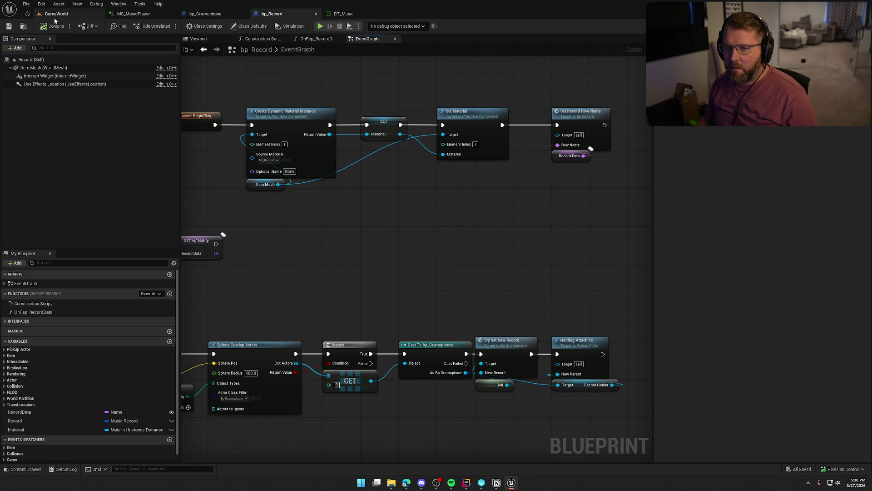
{"action": "left_click", "coordinate": [55, 14]}
{"action": "left_click", "coordinate": [200, 50]}
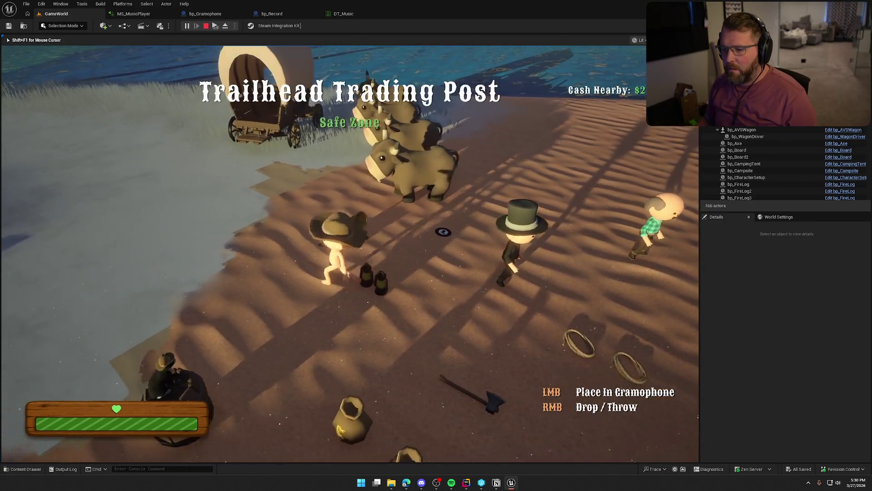
Put the held record into the gramophone, drop the gramophone, and run around it.
{"action": "key", "text": "w"}
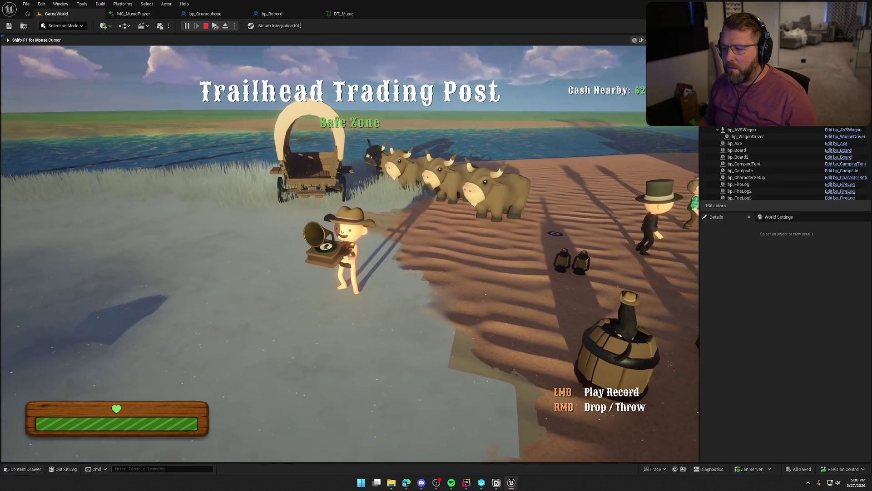
{"action": "right_click", "coordinate": [350, 253]}
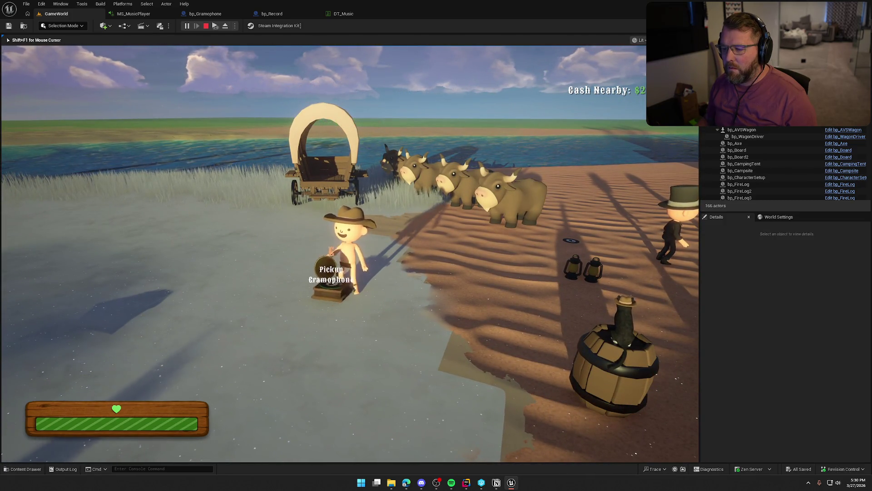
{"action": "key", "text": "w"}
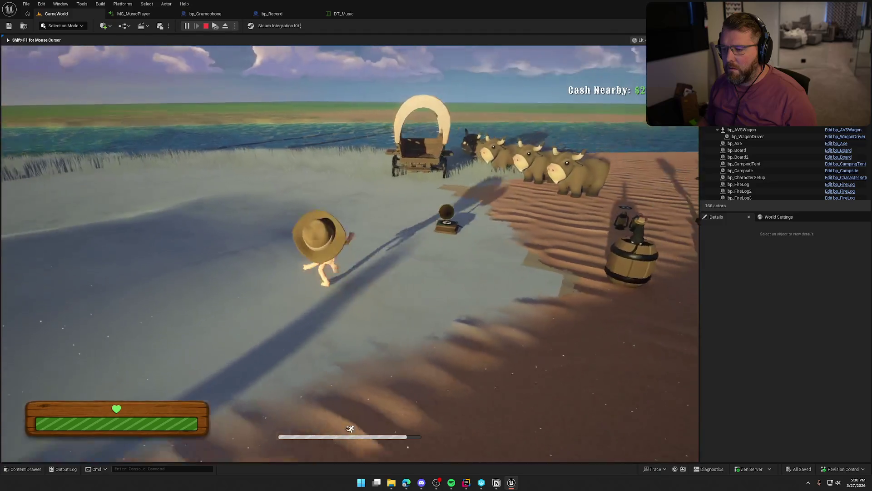
{"action": "key", "text": "w"}
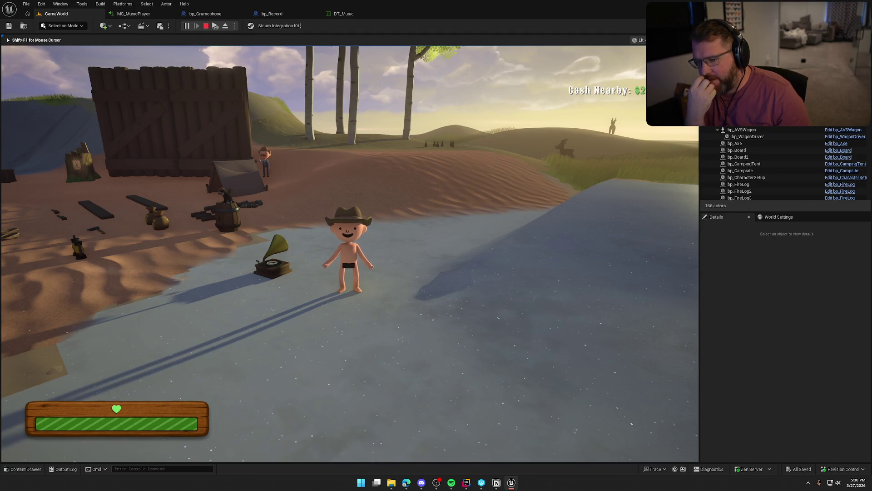
{"action": "key", "text": "a"}
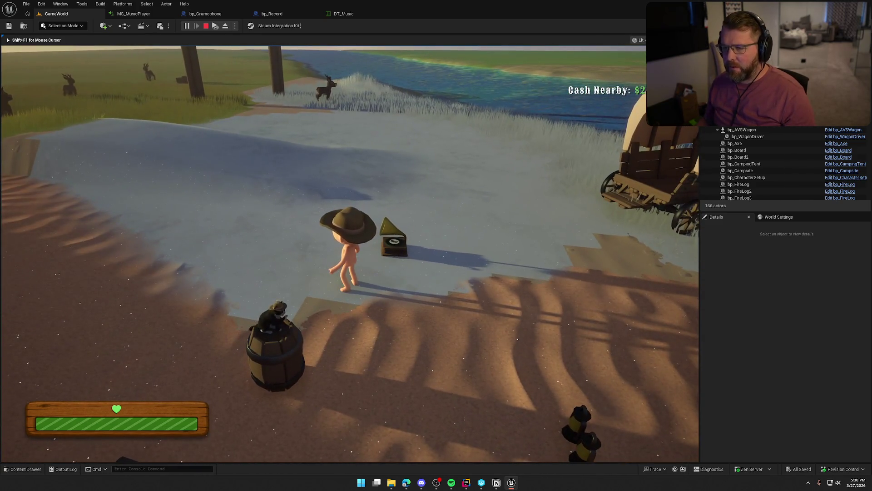
Dismiss the repeatedly opened Windows Start menu and stop the play session.
{"action": "key", "text": "super"}
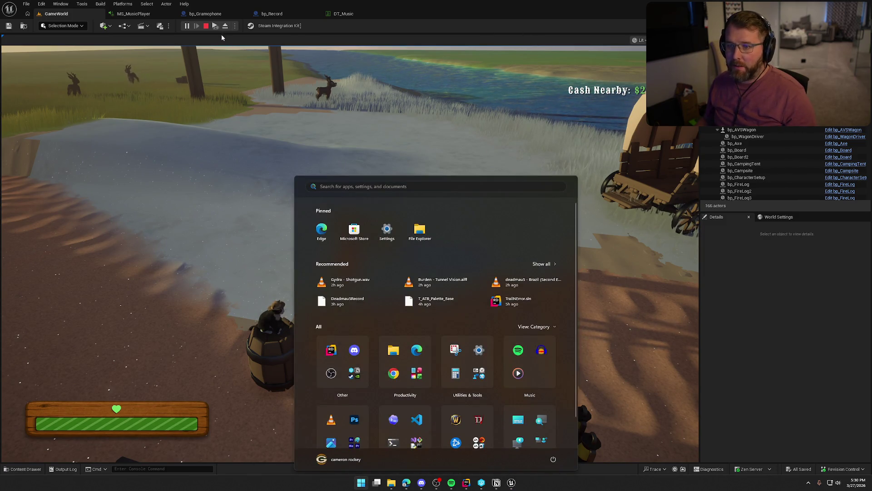
{"action": "key", "text": "super"}
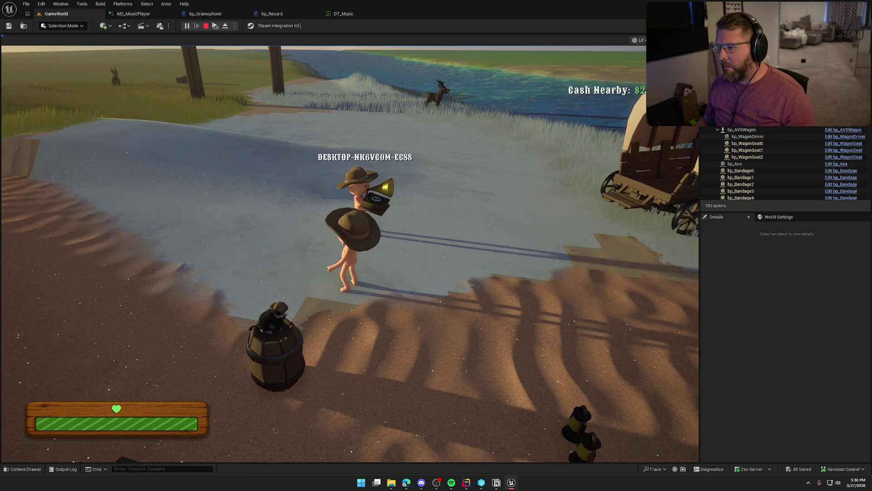
{"action": "key", "text": "super"}
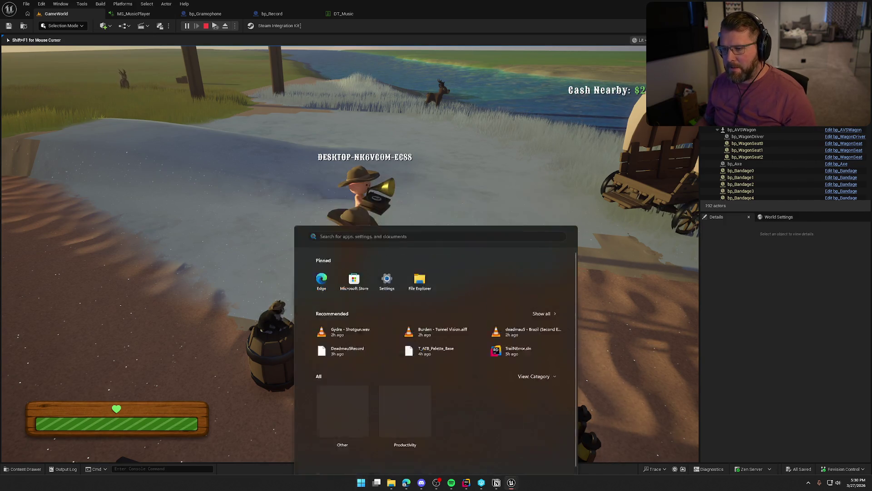
{"action": "key", "text": "Escape"}
{"action": "key", "text": "super"}
{"action": "key", "text": "Escape"}
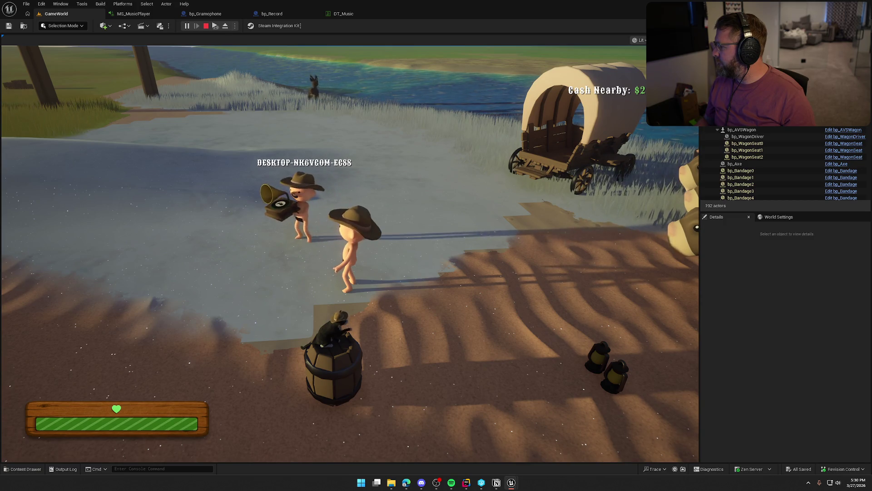
{"action": "key", "text": "super"}
{"action": "key", "text": "Escape"}
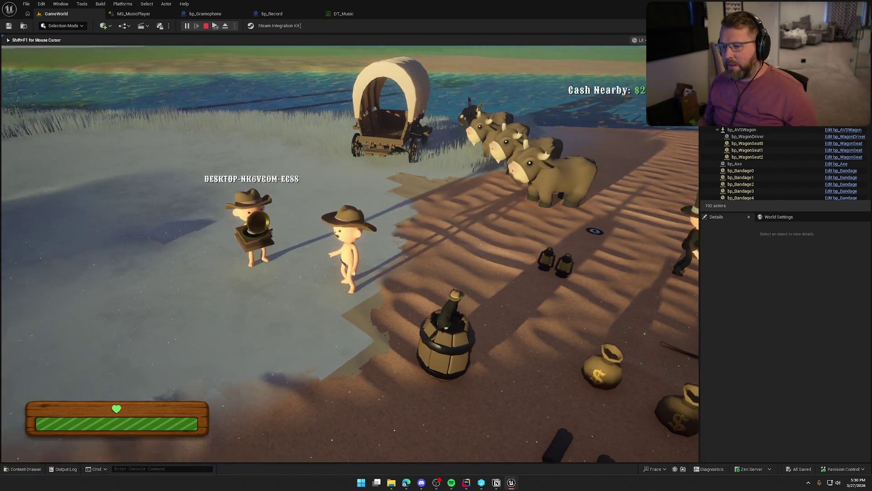
{"action": "key", "text": "Escape"}
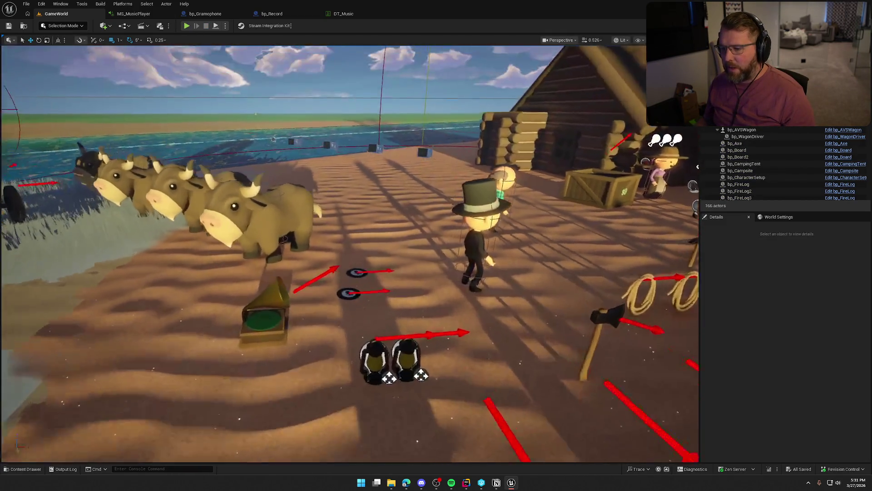
Add a new row named Deadmau5 to the DT_Music data table.
{"action": "left_click", "coordinate": [361, 14]}
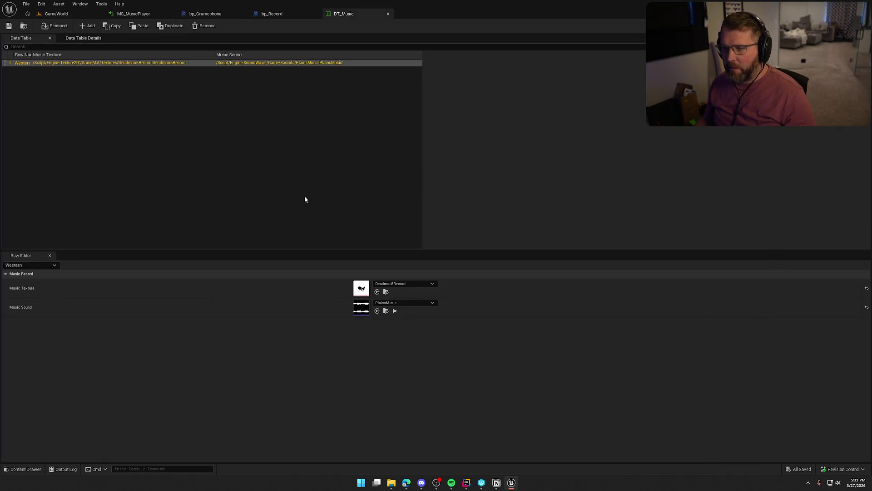
{"action": "left_click", "coordinate": [84, 26]}
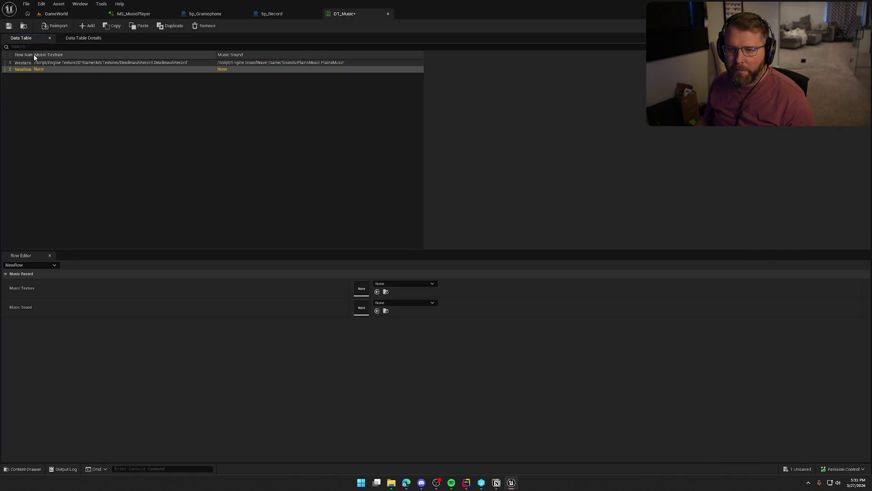
{"action": "left_click_drag", "start_coordinate": [34, 54], "coordinate": [71, 54]}
{"action": "double_click", "coordinate": [26, 70]}
{"action": "type", "text": "Deadmau5"}
{"action": "key", "text": "Return"}
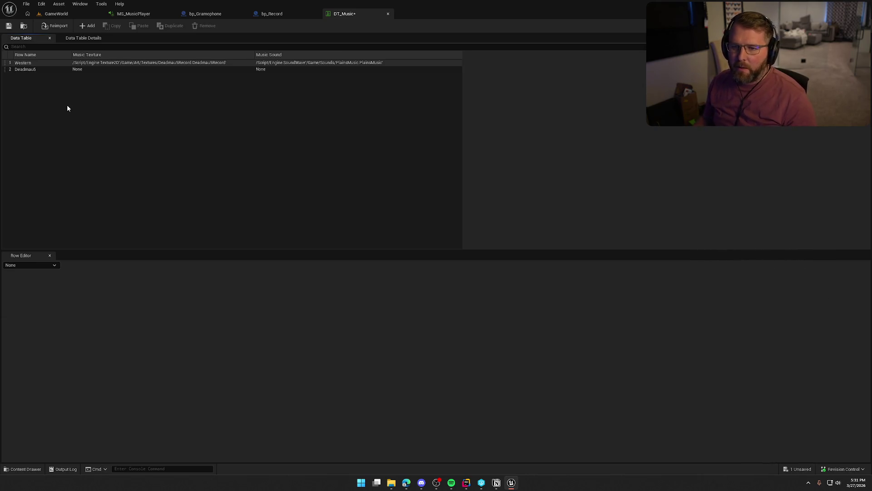
Set the Deadmau5 row's Music Texture to Deadmau5Record and Music Sound to Gydra_-_Shotgun.
{"action": "left_click", "coordinate": [86, 70]}
{"action": "left_click", "coordinate": [388, 283]}
{"action": "type", "text": "dead"}
{"action": "left_click", "coordinate": [401, 381]}
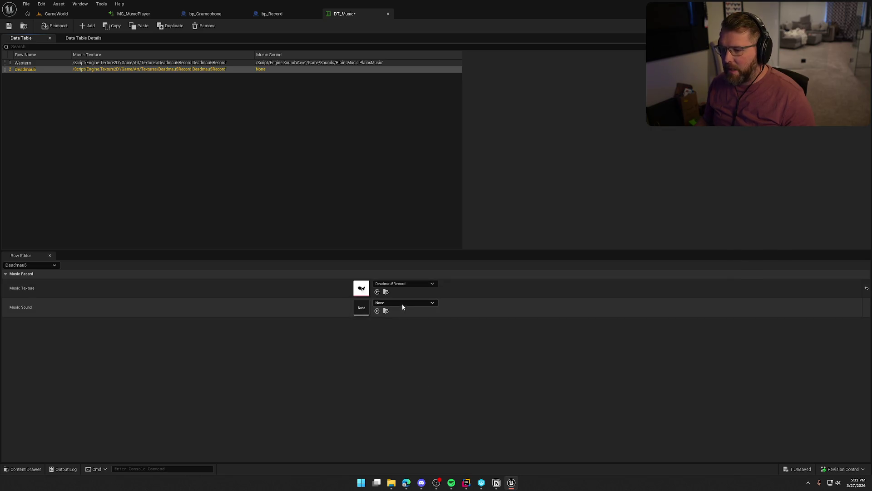
{"action": "left_click", "coordinate": [402, 303]}
{"action": "type", "text": "gydra"}
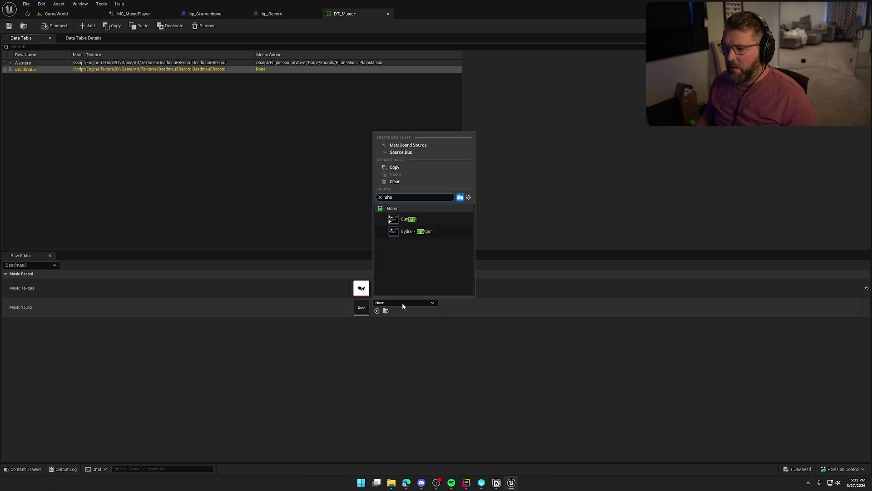
{"action": "left_click", "coordinate": [411, 231]}
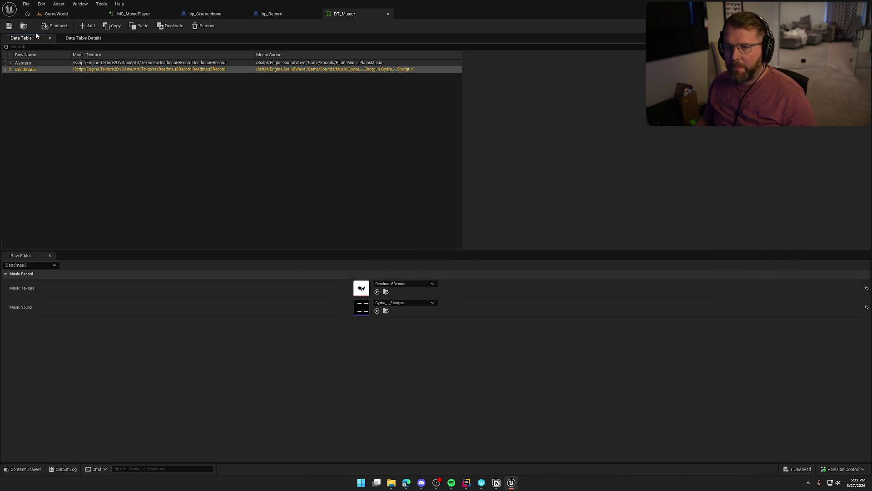
{"action": "left_click", "coordinate": [56, 14]}
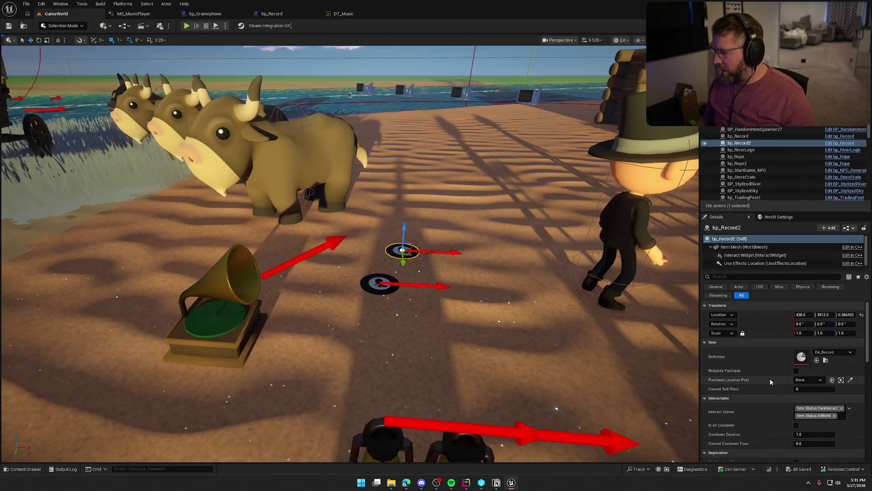
Enter Deadmau5 as bp_Record2's Record Data in Details, then start playing the level.
{"action": "scroll", "coordinate": [770, 378], "scroll_direction": "down", "scroll_amount": 1}
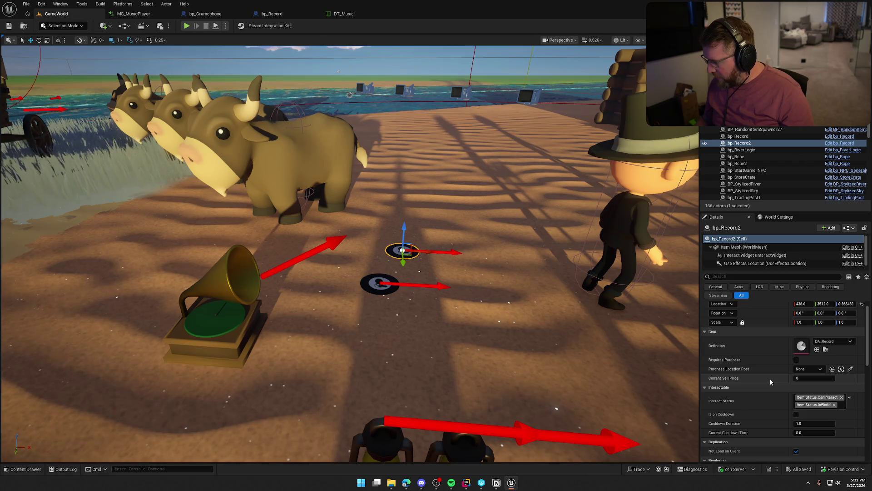
{"action": "scroll", "coordinate": [769, 378], "scroll_direction": "down", "scroll_amount": 5}
{"action": "scroll", "coordinate": [774, 384], "scroll_direction": "down", "scroll_amount": 10}
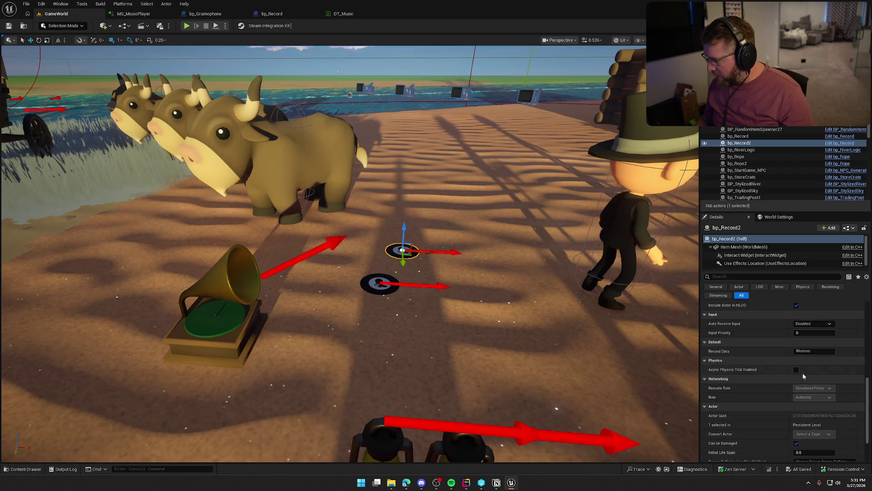
{"action": "left_click", "coordinate": [819, 353]}
{"action": "type", "text": "Deadmau5"}
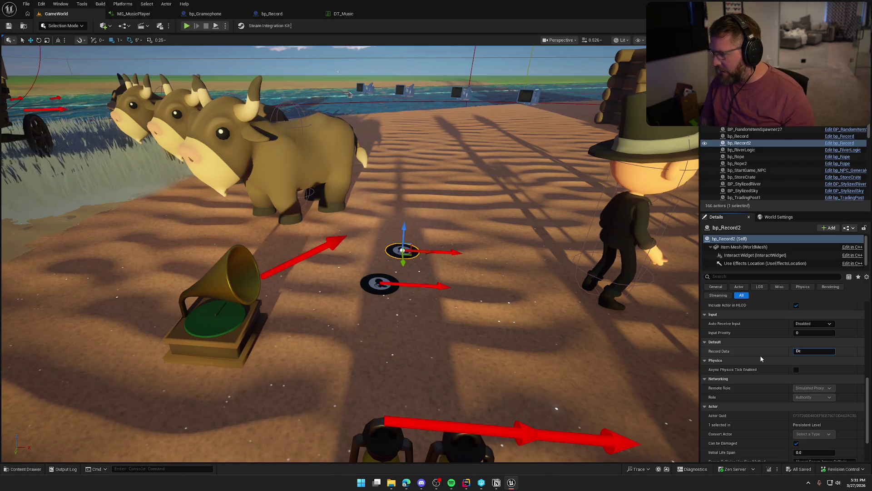
{"action": "key", "text": "Return"}
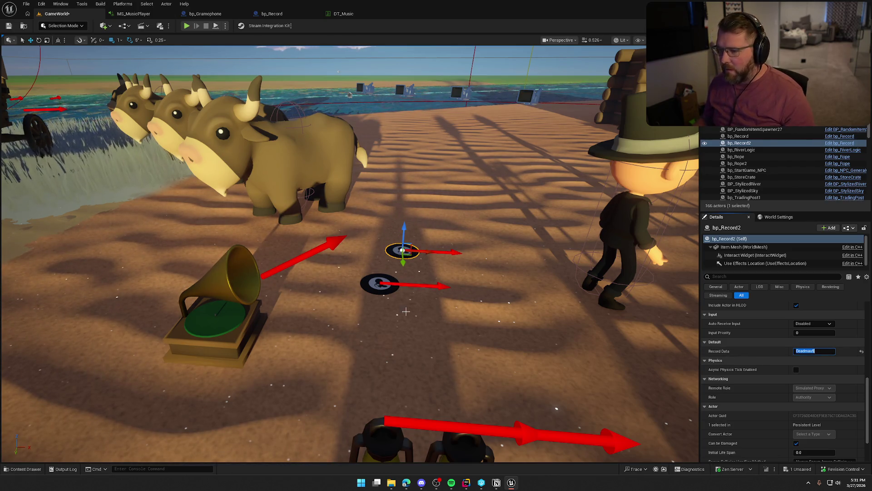
{"action": "left_click", "coordinate": [186, 26]}
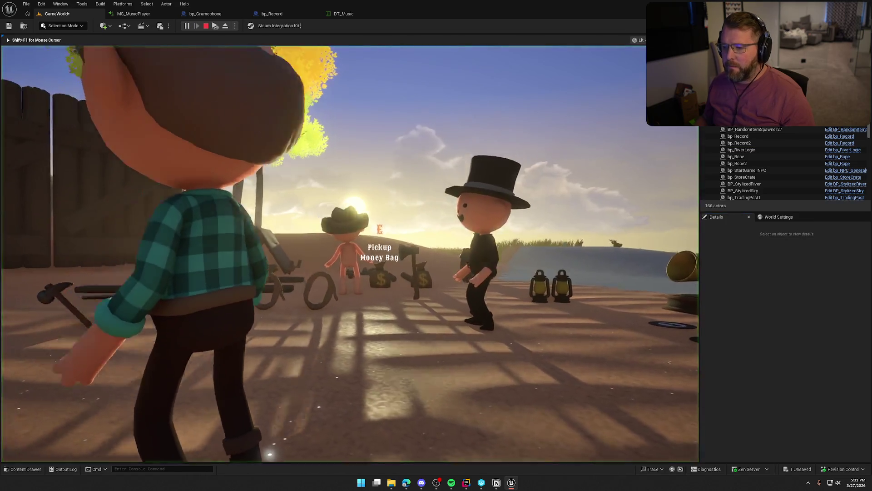
Pick up and drop the gramophone and the record in-game, then stop the play session.
{"action": "key", "text": "w"}
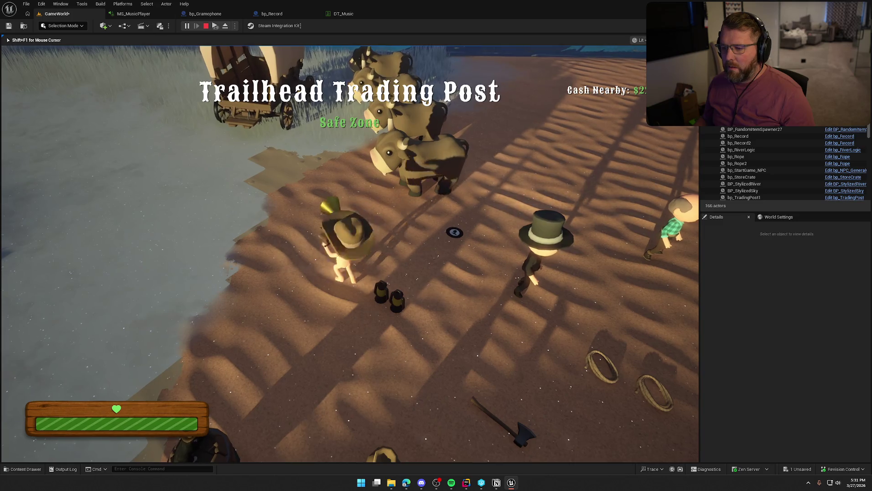
{"action": "key", "text": "e"}
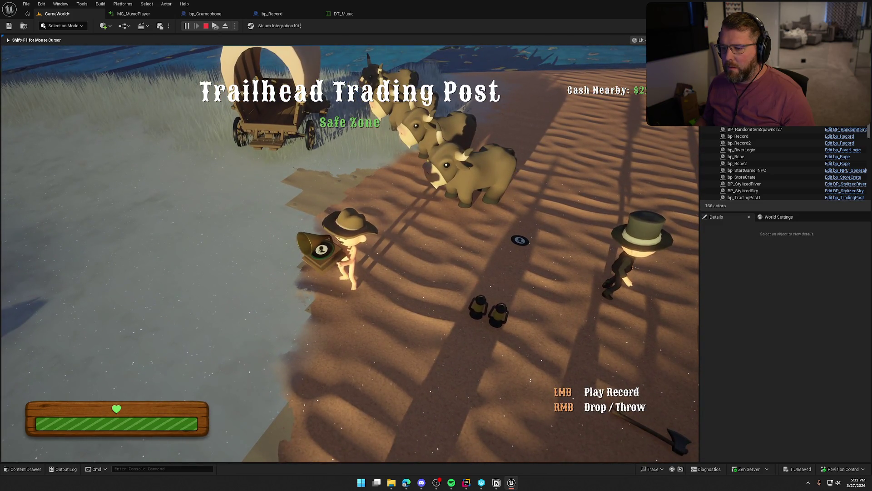
{"action": "right_click", "coordinate": [349, 252]}
{"action": "key", "text": "d"}
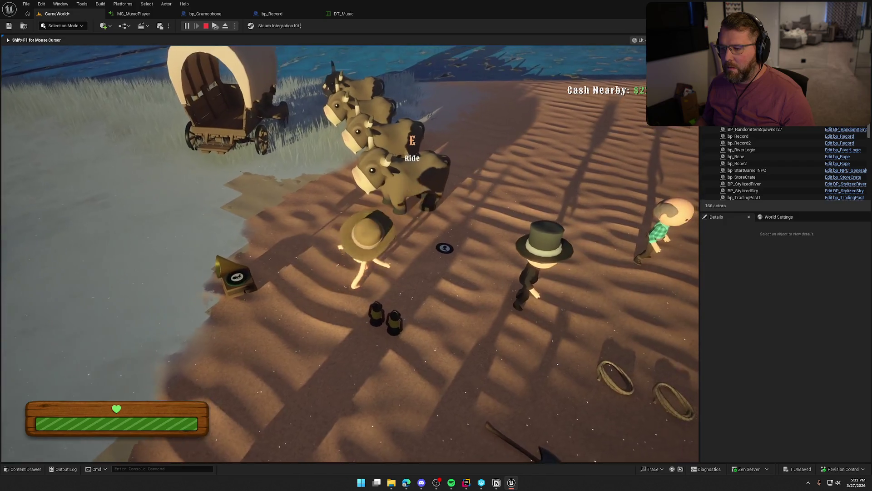
{"action": "key", "text": "e"}
{"action": "key", "text": "a"}
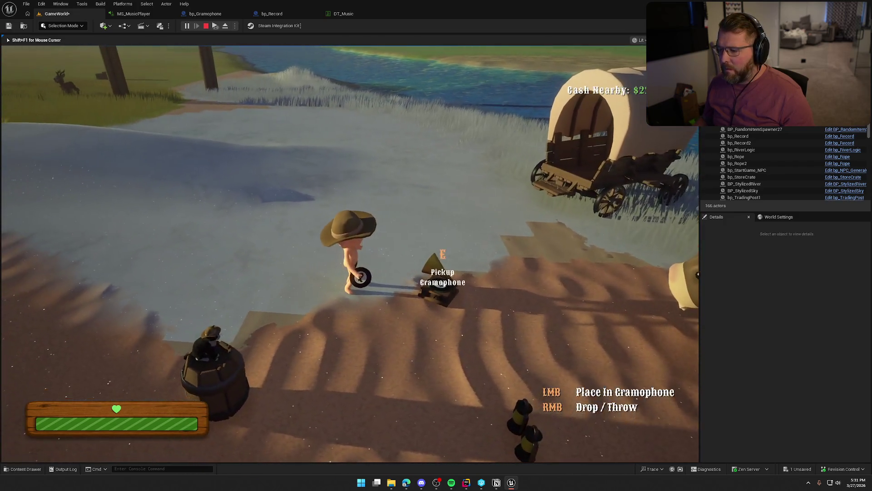
{"action": "right_click", "coordinate": [350, 253]}
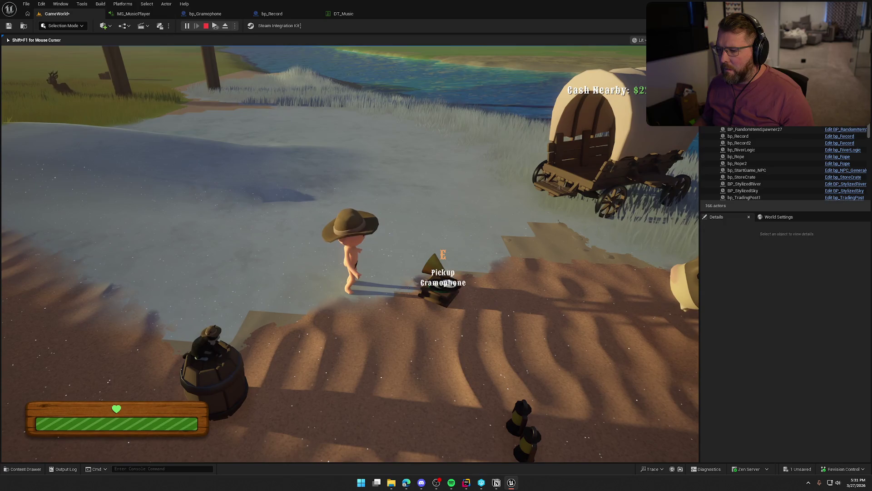
{"action": "key", "text": "e"}
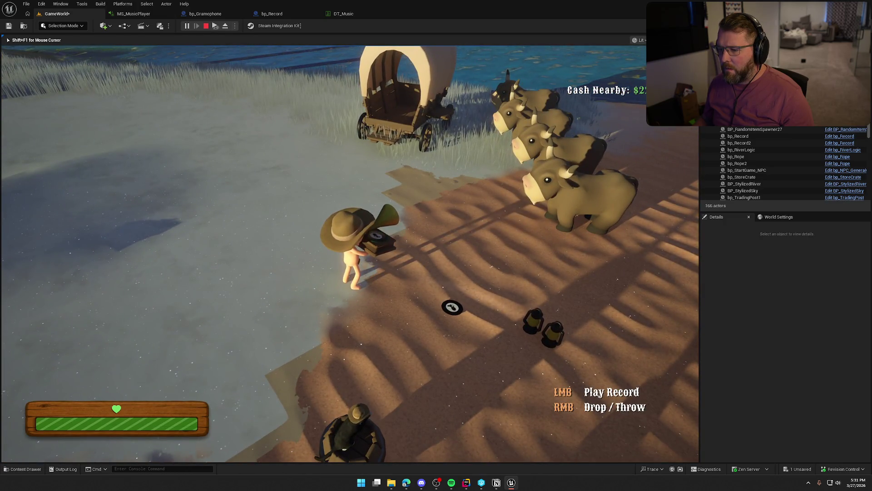
{"action": "key", "text": "s"}
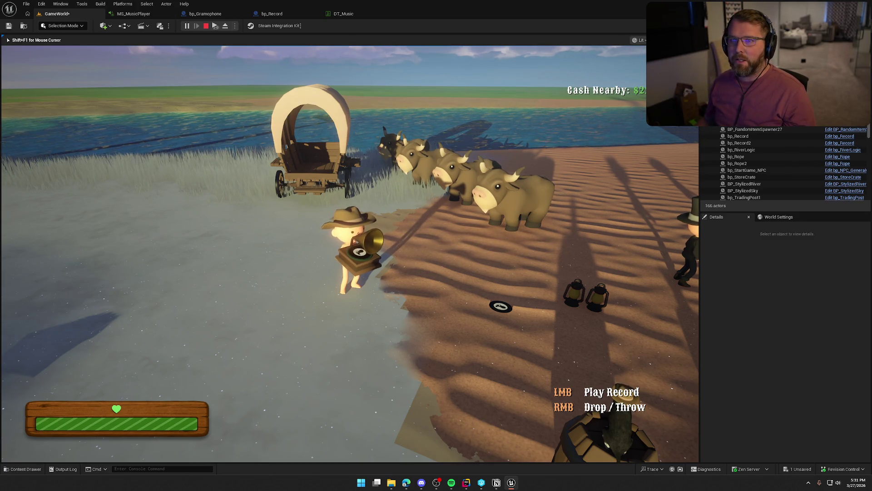
{"action": "key", "text": "Escape"}
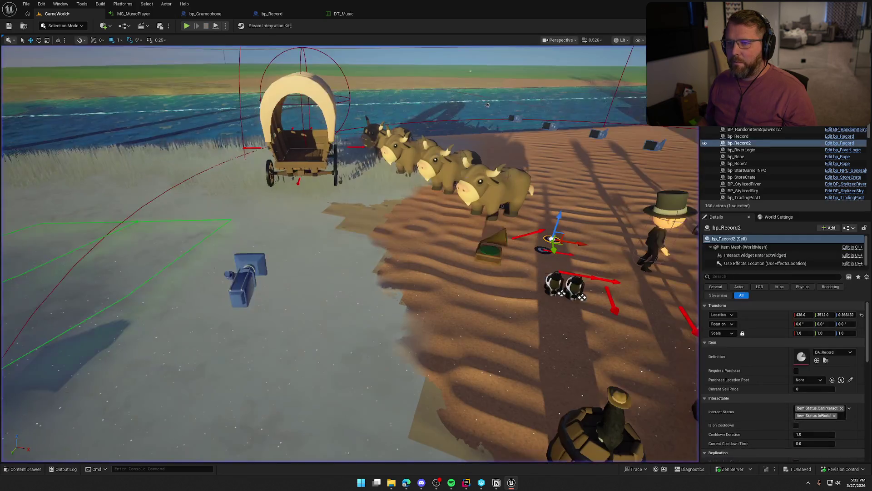
{"action": "left_click", "coordinate": [206, 13]}
Open the OnRep_CurrentRecord function and shift Set Wave Parameter right to make room.
{"action": "left_click_drag", "start_coordinate": [405, 322], "coordinate": [440, 281]}
{"action": "mouse_move", "coordinate": [354, 117]}
{"action": "left_mouse_down"}
{"action": "mouse_move", "coordinate": [407, 184]}
{"action": "mouse_move", "coordinate": [513, 175]}
{"action": "left_mouse_up"}
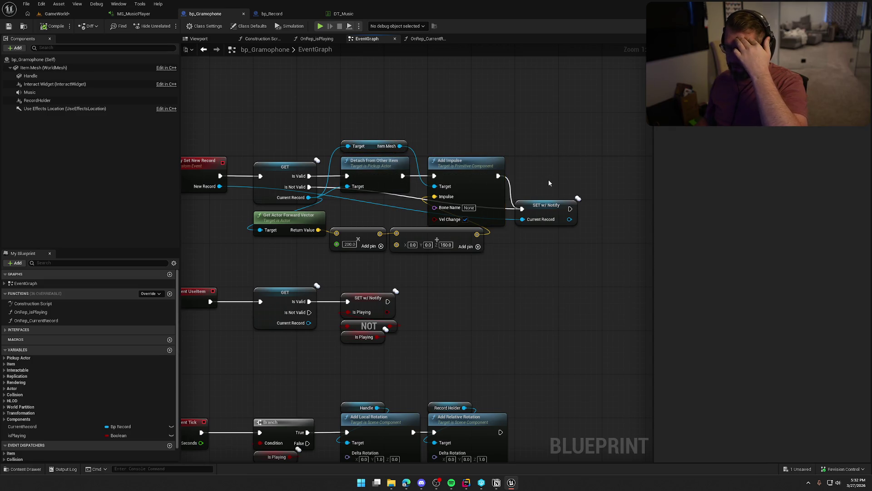
{"action": "left_click", "coordinate": [554, 207]}
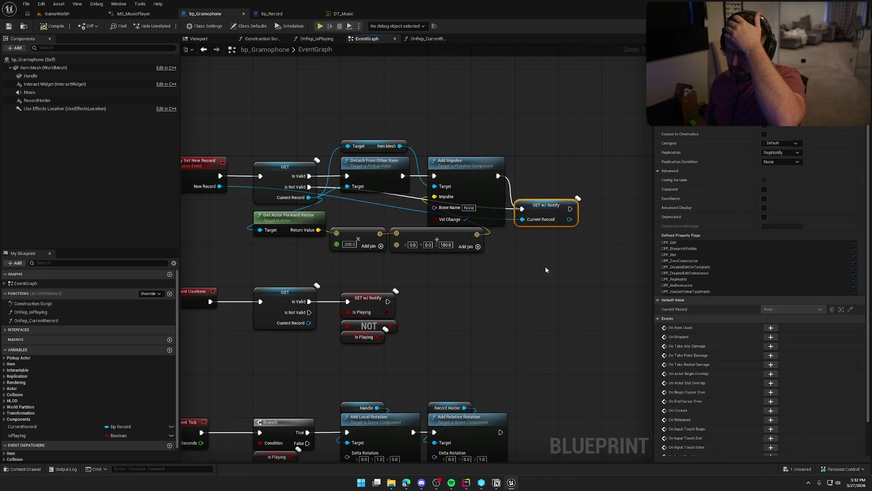
{"action": "left_click", "coordinate": [53, 320]}
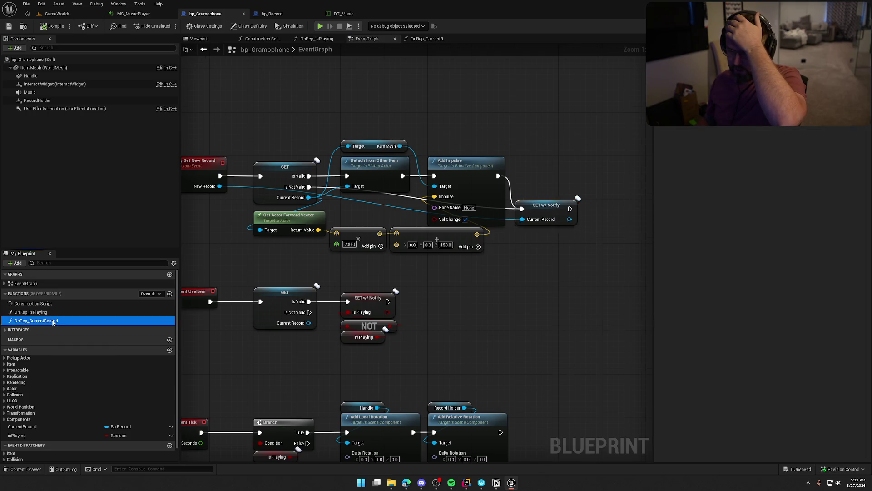
{"action": "double_click", "coordinate": [53, 321]}
{"action": "left_click_drag", "start_coordinate": [306, 157], "coordinate": [541, 313]}
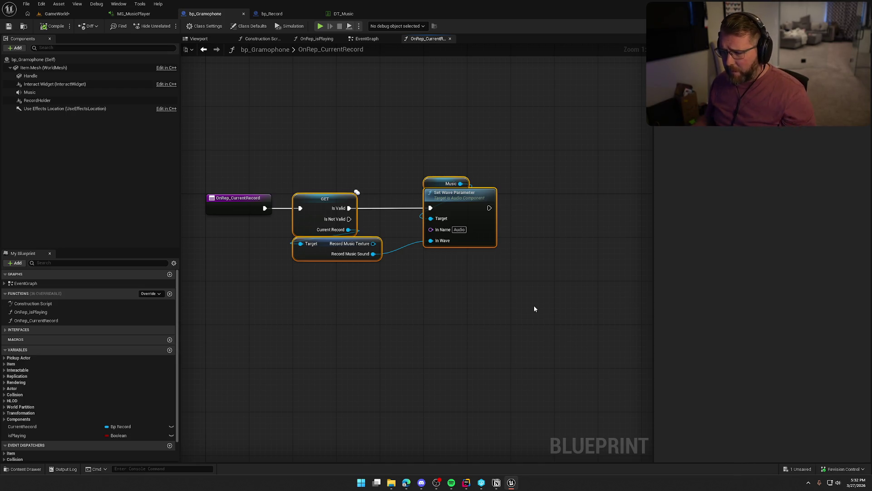
{"action": "left_click_drag", "start_coordinate": [426, 206], "coordinate": [514, 207]}
{"action": "left_click", "coordinate": [459, 227]}
{"action": "left_click_drag", "start_coordinate": [384, 217], "coordinate": [393, 187]}
Add a Branch on Music's Is Playing after Is Valid, with False running Set Wave Parameter.
{"action": "mouse_move", "coordinate": [417, 147]}
{"action": "left_mouse_down"}
{"action": "mouse_move", "coordinate": [324, 113]}
{"action": "mouse_move", "coordinate": [392, 121]}
{"action": "mouse_move", "coordinate": [375, 119]}
{"action": "left_mouse_up"}
{"action": "type", "text": "is play"}
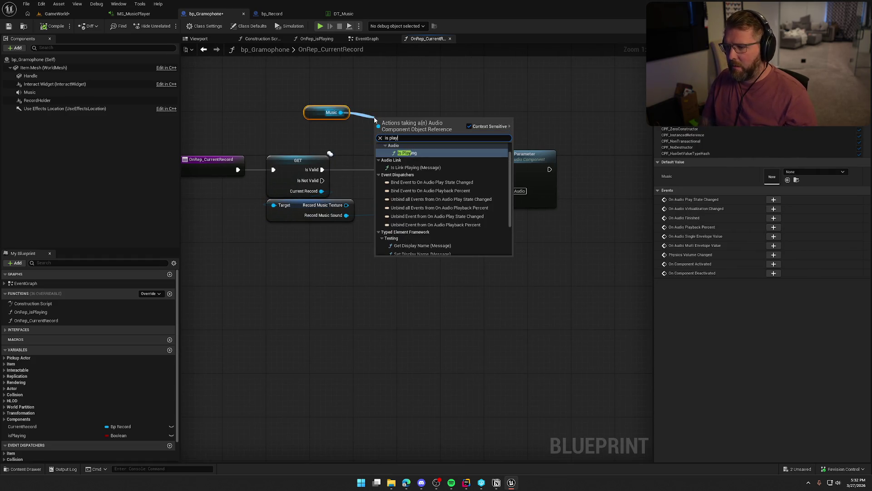
{"action": "key", "text": "Return"}
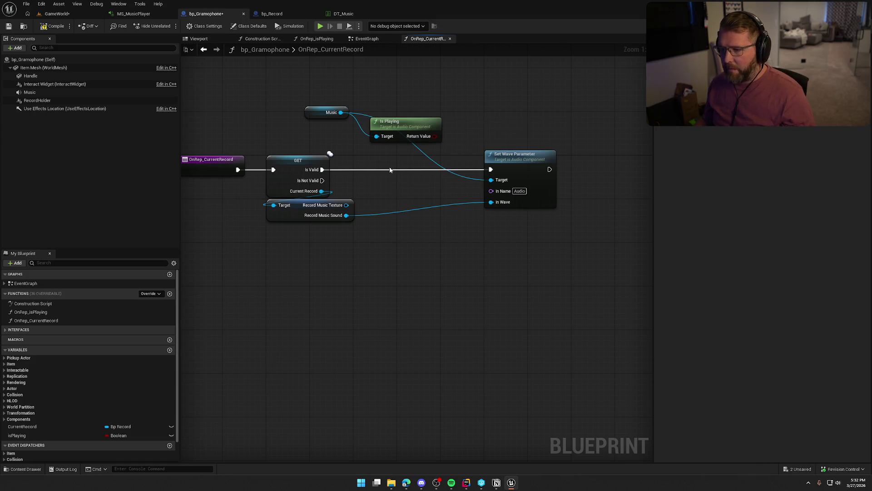
{"action": "left_click", "coordinate": [407, 169]}
{"action": "mouse_move", "coordinate": [336, 178]}
{"action": "left_mouse_down"}
{"action": "mouse_move", "coordinate": [411, 179]}
{"action": "mouse_move", "coordinate": [457, 193]}
{"action": "mouse_move", "coordinate": [449, 145]}
{"action": "left_mouse_up"}
{"action": "mouse_move", "coordinate": [464, 189]}
{"action": "left_mouse_down"}
{"action": "mouse_move", "coordinate": [504, 178]}
{"action": "mouse_move", "coordinate": [524, 203]}
{"action": "mouse_move", "coordinate": [519, 222]}
{"action": "left_mouse_up"}
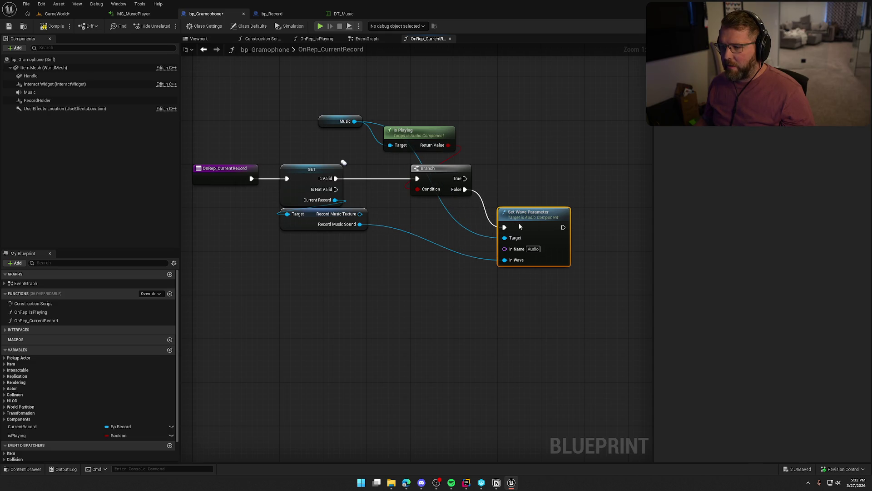
{"action": "mouse_move", "coordinate": [356, 131]}
{"action": "left_mouse_down"}
{"action": "mouse_move", "coordinate": [382, 138]}
{"action": "mouse_move", "coordinate": [372, 141]}
{"action": "left_mouse_up"}
{"action": "mouse_move", "coordinate": [290, 122]}
{"action": "left_mouse_down"}
{"action": "mouse_move", "coordinate": [362, 113]}
{"action": "mouse_move", "coordinate": [452, 142]}
{"action": "left_mouse_up"}
On Branch True, stop Music and follow with a copied Set Wave Parameter using Record Music Sound.
{"action": "type", "text": "stop"}
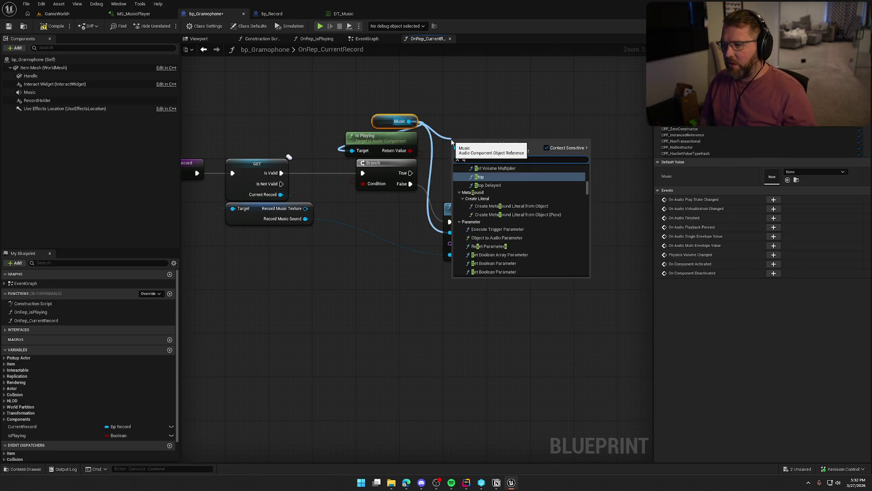
{"action": "key", "text": "Return"}
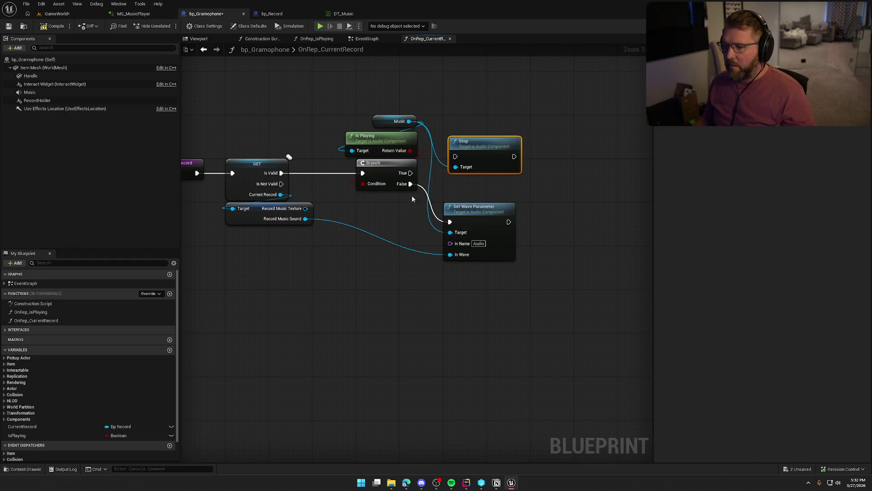
{"action": "mouse_move", "coordinate": [411, 173]}
{"action": "left_mouse_down"}
{"action": "mouse_move", "coordinate": [634, 170]}
{"action": "mouse_move", "coordinate": [455, 157]}
{"action": "mouse_move", "coordinate": [462, 133]}
{"action": "left_mouse_up"}
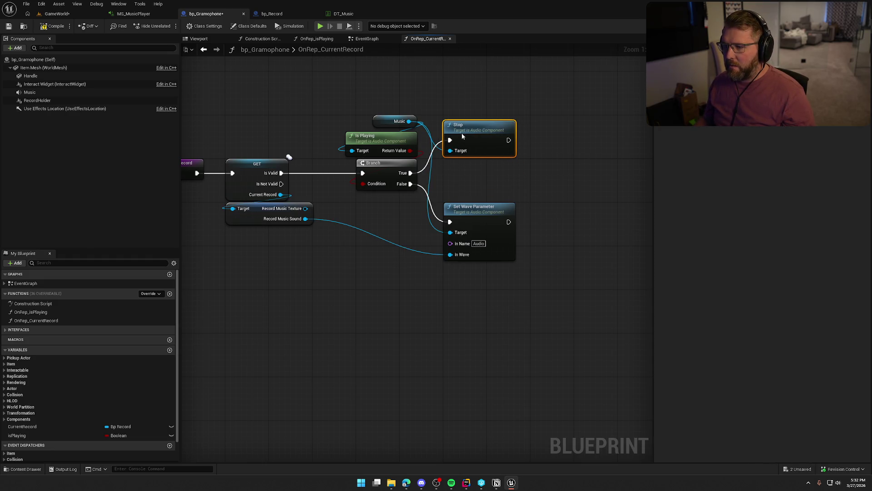
{"action": "left_click", "coordinate": [454, 203]}
{"action": "key", "text": "ctrl+c"}
{"action": "key", "text": "ctrl+v"}
{"action": "left_click_drag", "start_coordinate": [487, 136], "coordinate": [528, 152]}
{"action": "mouse_move", "coordinate": [548, 144]}
{"action": "left_mouse_down"}
{"action": "mouse_move", "coordinate": [535, 122]}
{"action": "mouse_move", "coordinate": [536, 132]}
{"action": "left_mouse_up"}
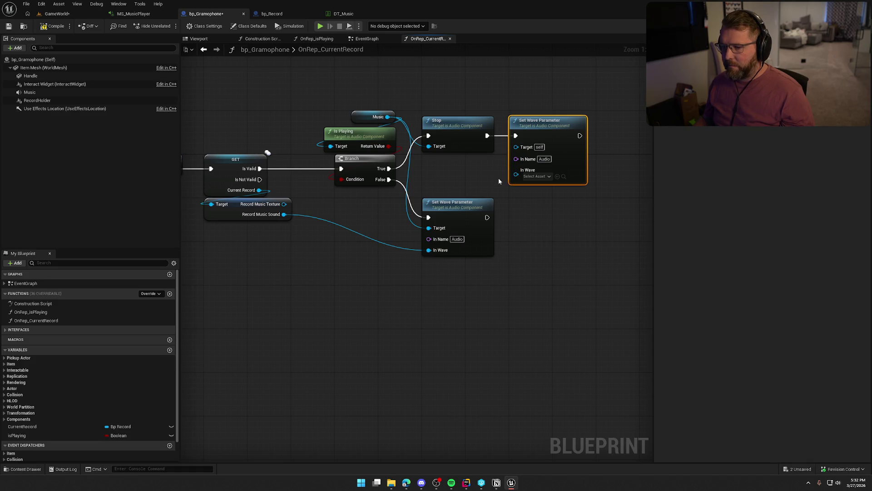
{"action": "mouse_move", "coordinate": [516, 175]}
{"action": "left_mouse_down"}
{"action": "mouse_move", "coordinate": [306, 228]}
{"action": "mouse_move", "coordinate": [284, 214]}
{"action": "left_mouse_up"}
{"action": "left_click", "coordinate": [331, 271]}
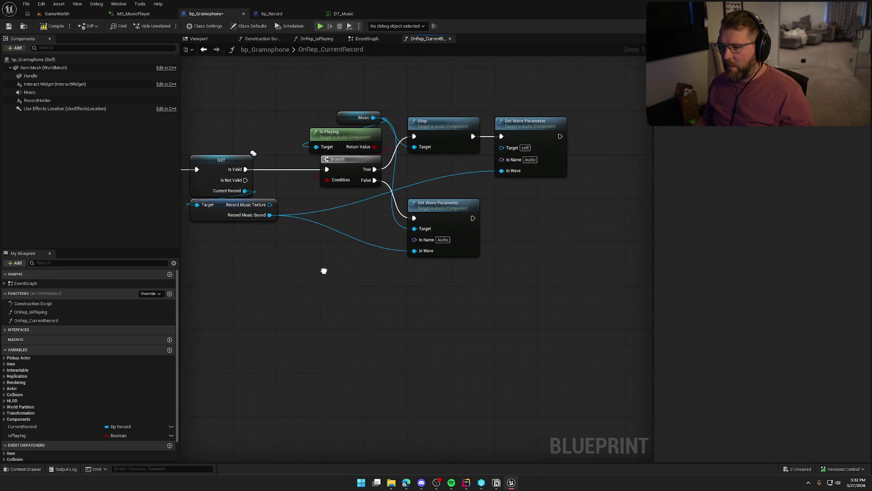
Play Music afterwards, wire Music into the copy's Target, and compile the gramophone blueprint successfully.
{"action": "mouse_move", "coordinate": [344, 116]}
{"action": "left_mouse_down"}
{"action": "mouse_move", "coordinate": [567, 121]}
{"action": "mouse_move", "coordinate": [569, 141]}
{"action": "mouse_move", "coordinate": [589, 134]}
{"action": "left_mouse_up"}
{"action": "type", "text": "play"}
{"action": "key", "text": "Return"}
{"action": "left_click", "coordinate": [583, 214]}
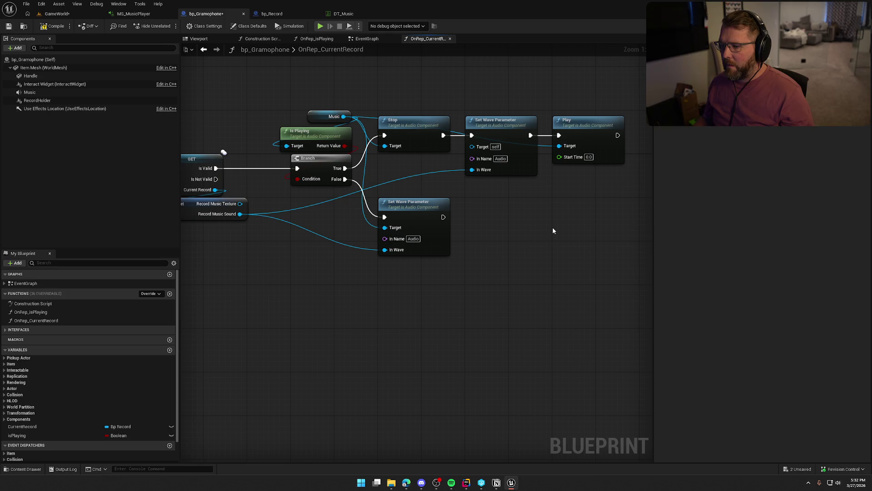
{"action": "scroll", "coordinate": [553, 231], "scroll_direction": "down", "scroll_amount": 1}
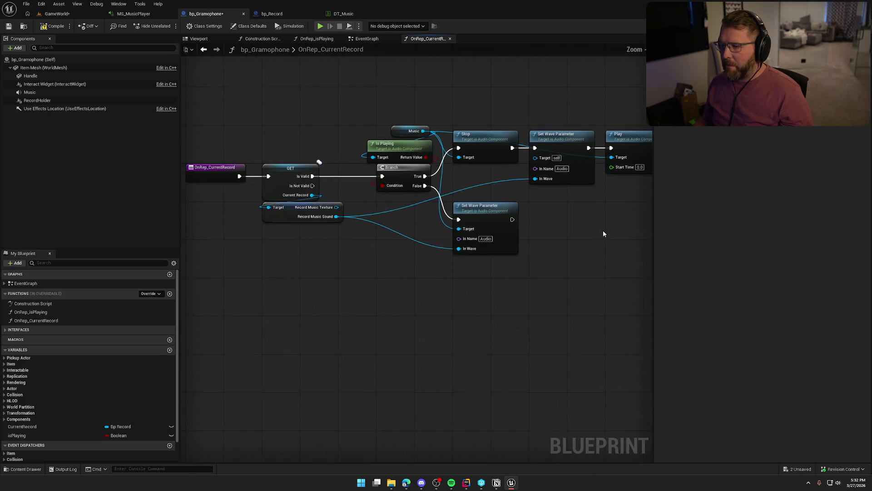
{"action": "left_click", "coordinate": [46, 28]}
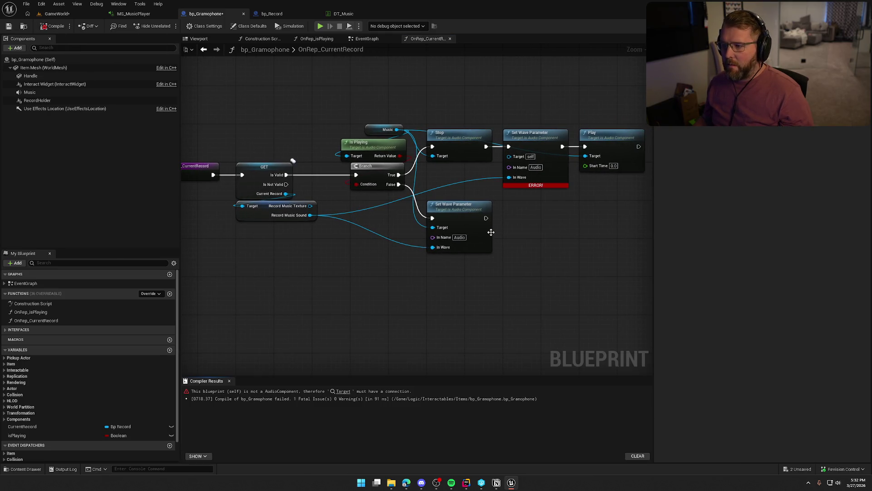
{"action": "left_click_drag", "start_coordinate": [509, 157], "coordinate": [396, 130]}
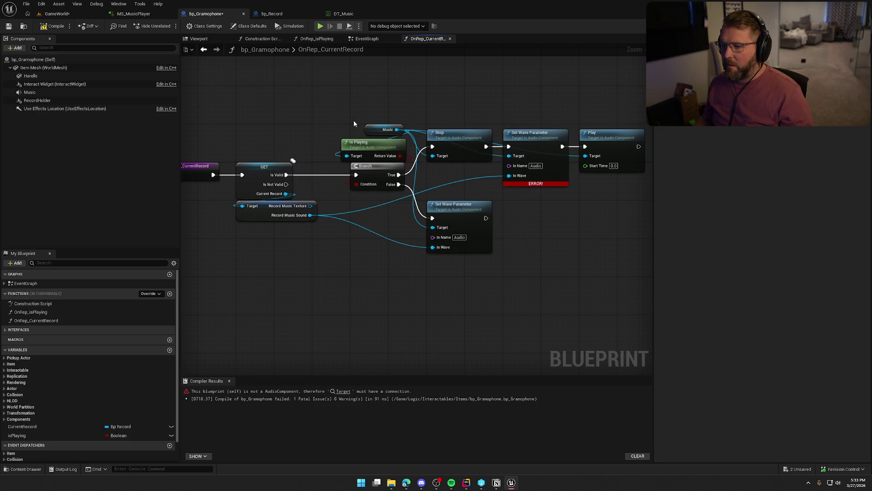
{"action": "left_click", "coordinate": [51, 27]}
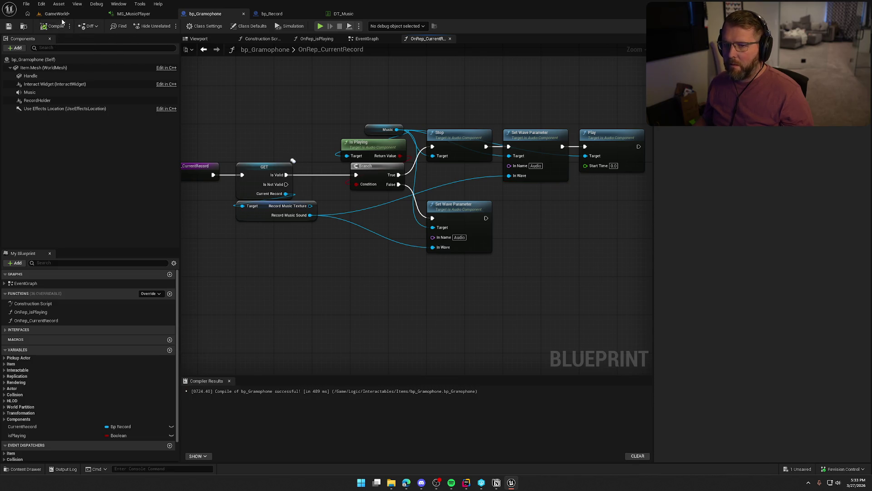
{"action": "left_click", "coordinate": [57, 13]}
Play the level, drop the gramophone, carry a record over, insert it, then stop playing.
{"action": "left_click", "coordinate": [186, 25]}
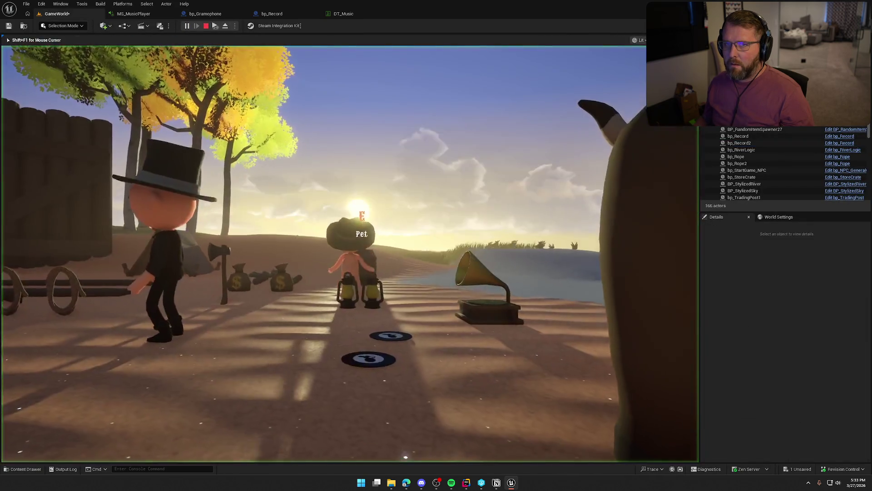
{"action": "key", "text": "e"}
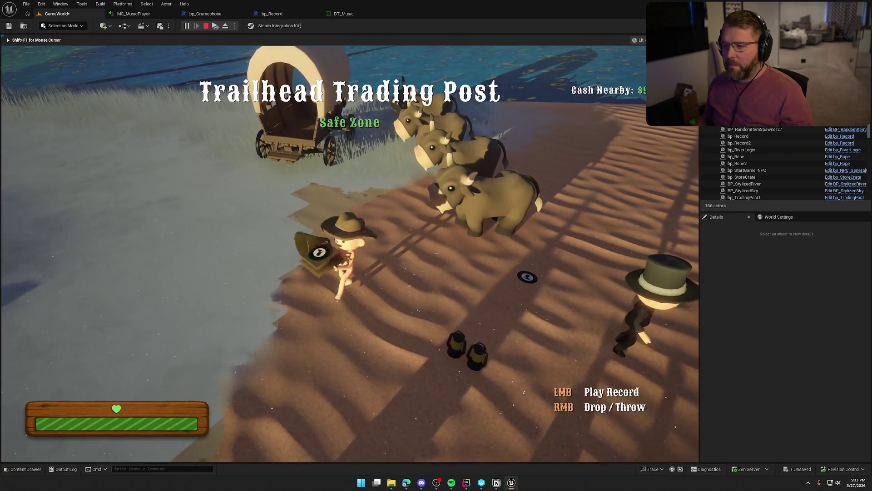
{"action": "right_click", "coordinate": [349, 253]}
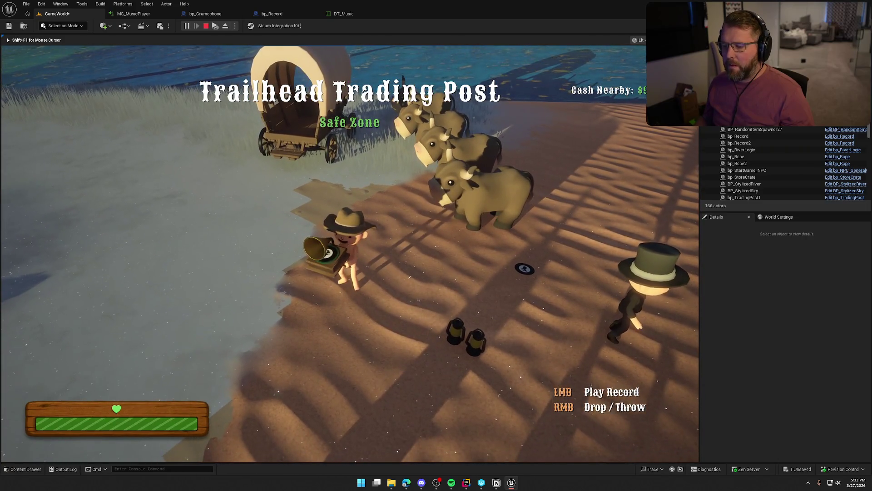
{"action": "key", "text": "e"}
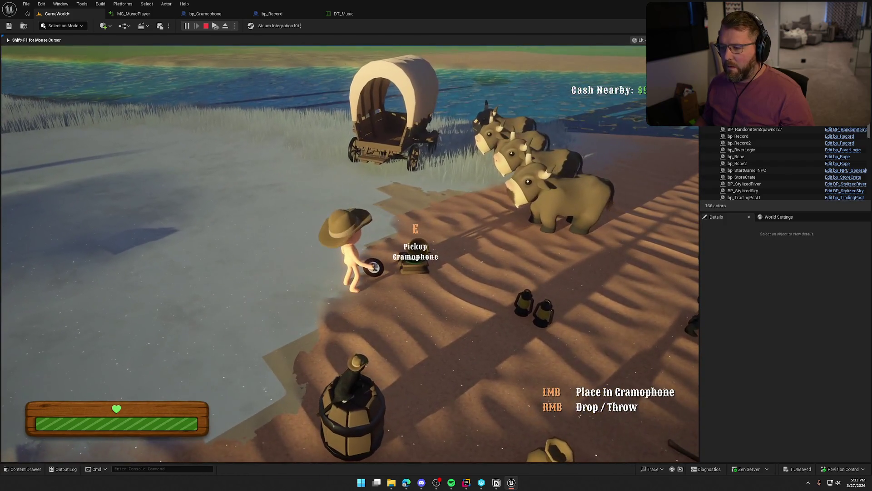
{"action": "right_click", "coordinate": [350, 254]}
{"action": "key", "text": "d"}
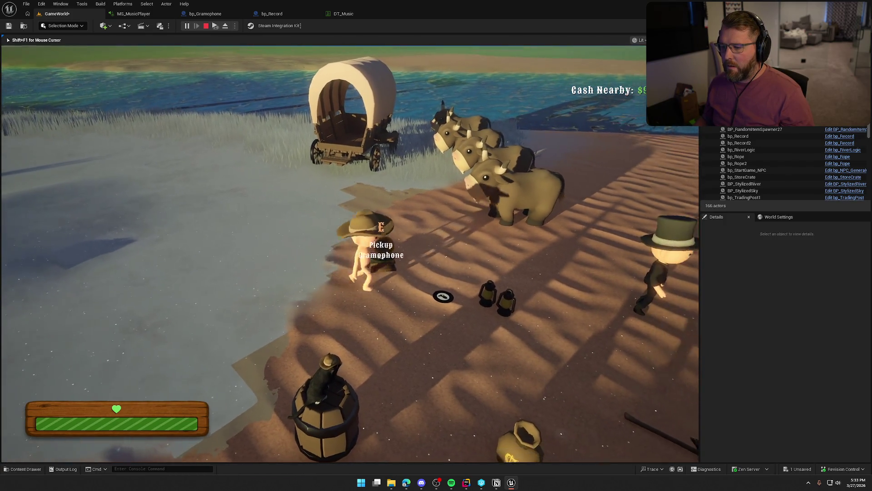
{"action": "key", "text": "e"}
{"action": "key", "text": "a"}
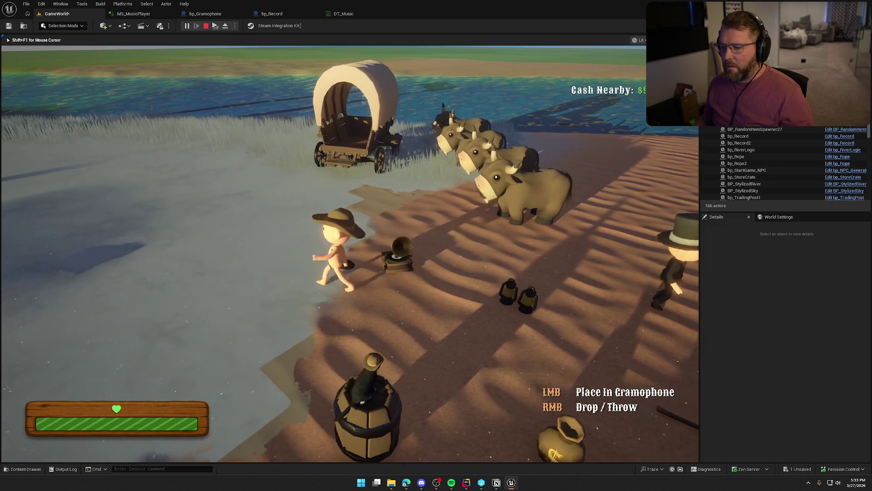
{"action": "left_click", "coordinate": [349, 254]}
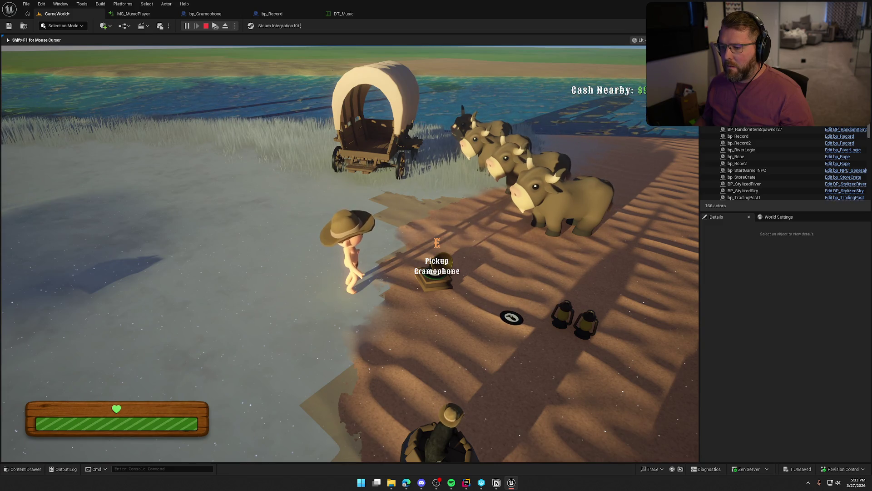
{"action": "key", "text": "Escape"}
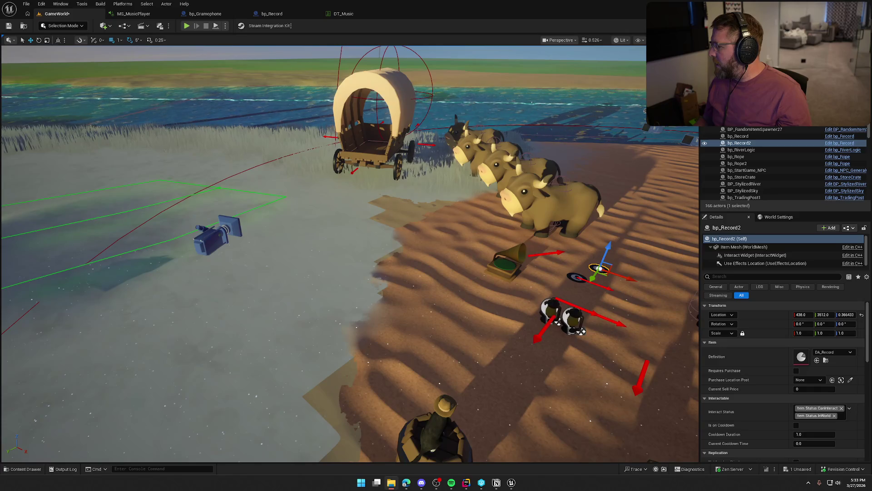
Browse the Sounds folder with the 'record' search cleared, preview RecordScratches.wav, then close VLC.
{"action": "left_click", "coordinate": [21, 469]}
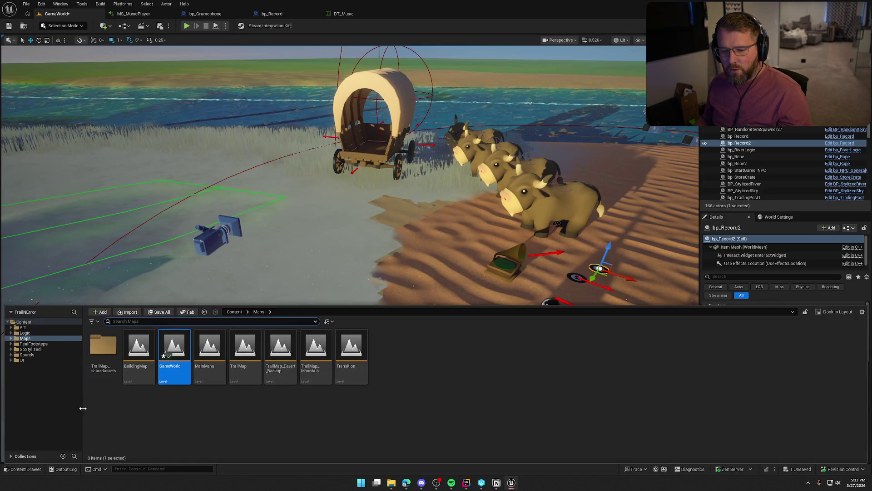
{"action": "left_click", "coordinate": [32, 355]}
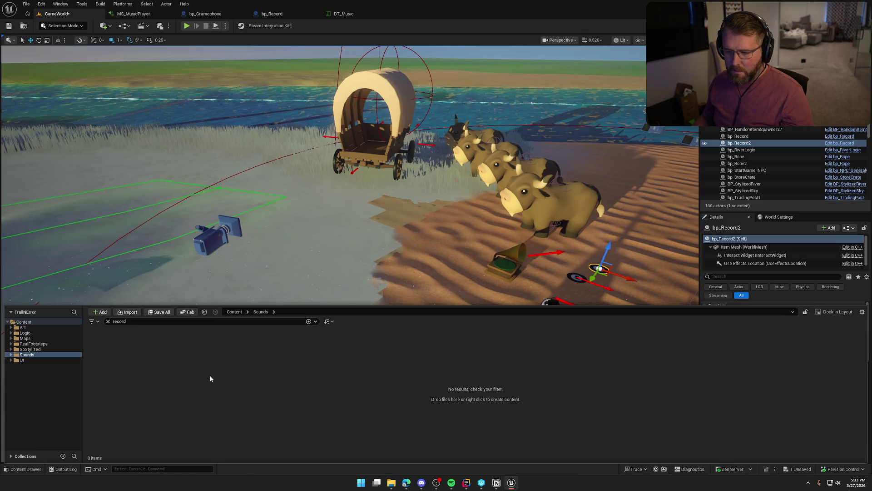
{"action": "left_click", "coordinate": [108, 321]}
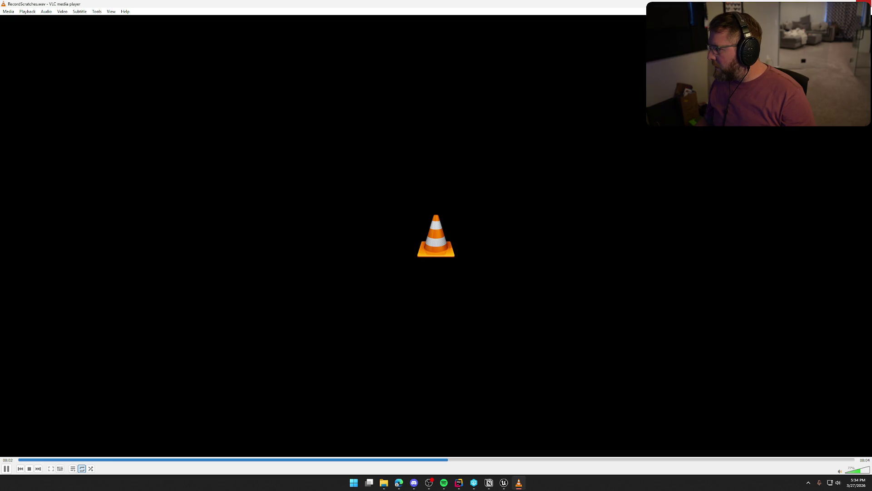
{"action": "key", "text": "ctrl+q"}
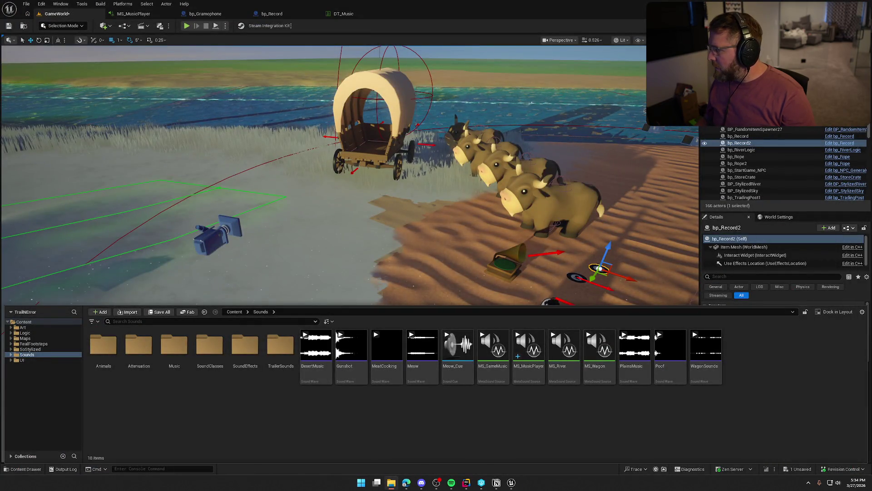
Import the RecordScratch wav into Sounds/SoundEffects, then save all assets and the level.
{"action": "mouse_move", "coordinate": [820, 376]}
{"action": "left_mouse_down"}
{"action": "mouse_move", "coordinate": [773, 366]}
{"action": "mouse_move", "coordinate": [239, 348]}
{"action": "left_mouse_up"}
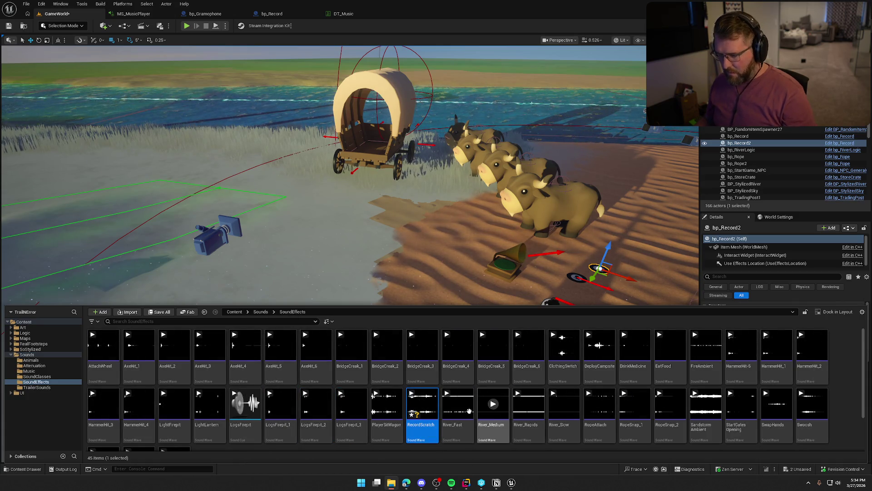
{"action": "left_click", "coordinate": [834, 356]}
{"action": "key", "text": "ctrl+shift+s"}
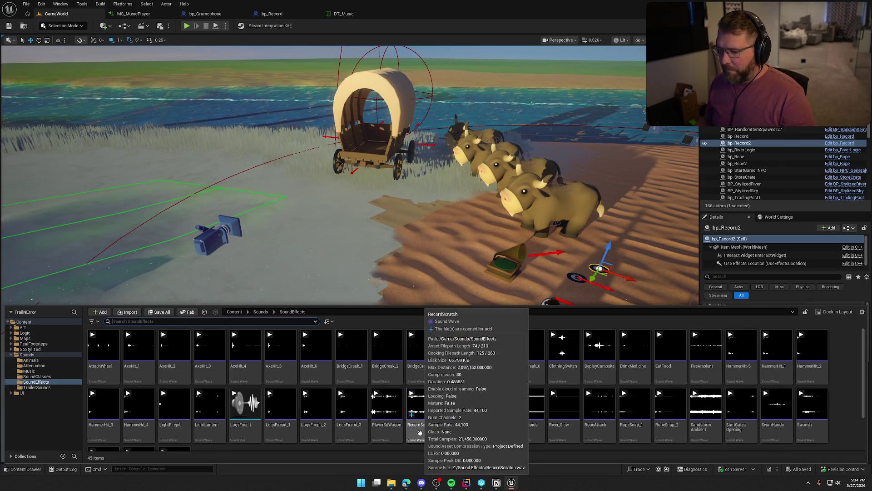
{"action": "left_click", "coordinate": [420, 432]}
{"action": "key", "text": "ctrl+space"}
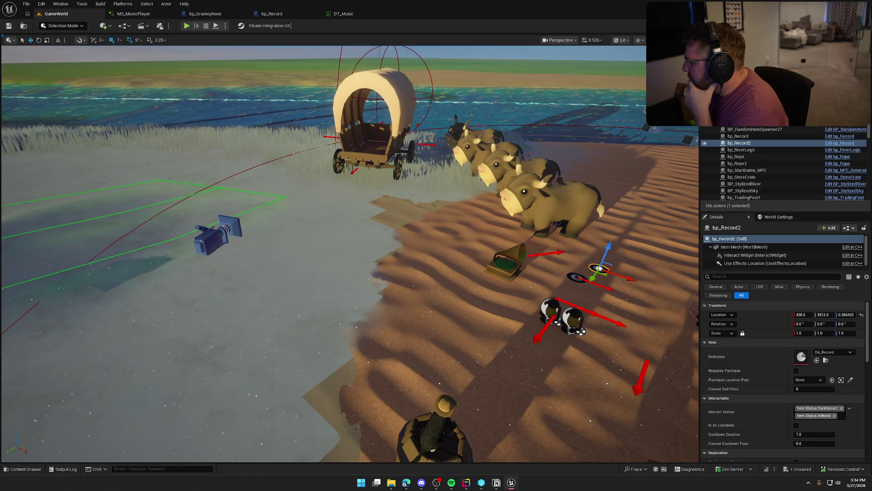
{"action": "key", "text": "ctrl+s"}
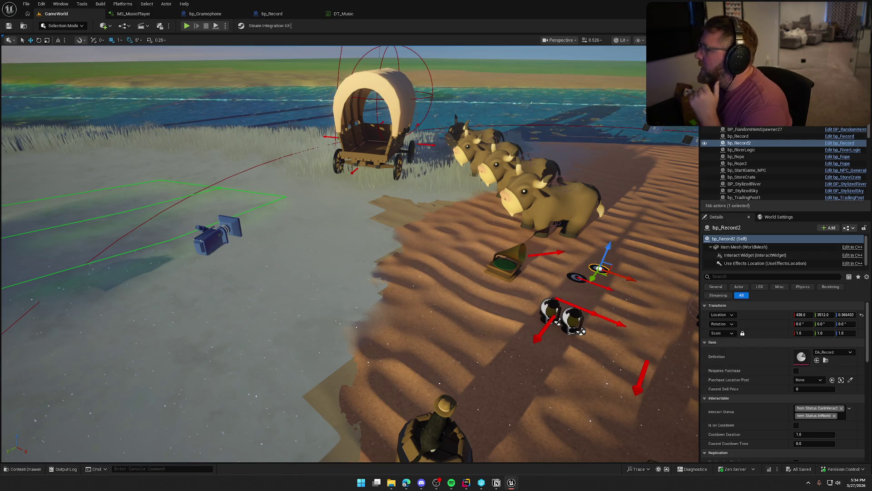
{"action": "left_click", "coordinate": [205, 13]}
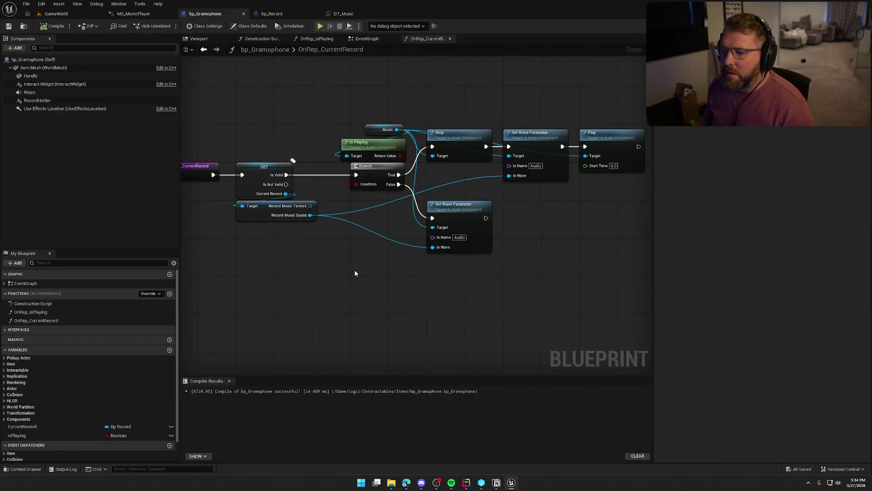
Shift the Play node right to make room after Set Wave Parameter.
{"action": "left_click_drag", "start_coordinate": [368, 256], "coordinate": [245, 271]}
{"action": "left_click_drag", "start_coordinate": [463, 263], "coordinate": [382, 253]}
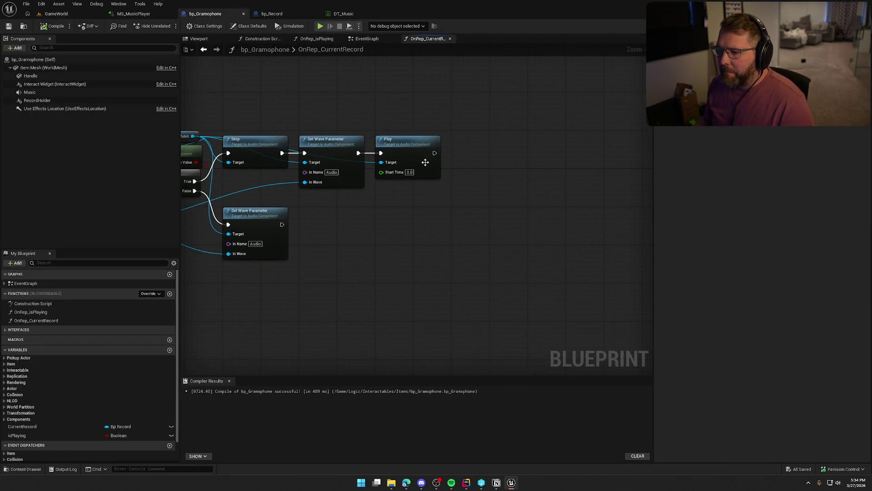
{"action": "left_click_drag", "start_coordinate": [404, 152], "coordinate": [522, 148]}
{"action": "left_click", "coordinate": [377, 164]}
Insert a Play Sound at Location node between Set Wave Parameter and Play.
{"action": "left_click_drag", "start_coordinate": [384, 176], "coordinate": [385, 176]}
{"action": "type", "text": "spawn"}
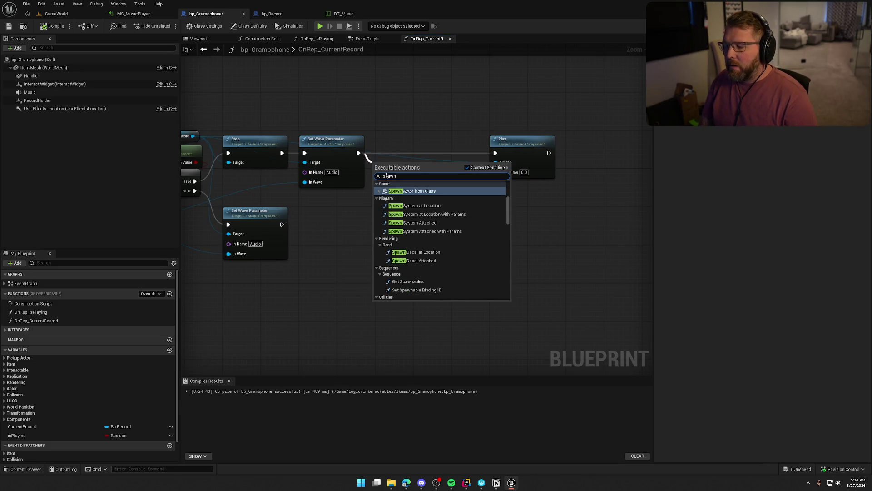
{"action": "mouse_move", "coordinate": [343, 263]}
{"action": "left_mouse_down"}
{"action": "mouse_move", "coordinate": [594, 238]}
{"action": "mouse_move", "coordinate": [439, 152]}
{"action": "mouse_move", "coordinate": [468, 173]}
{"action": "left_mouse_up"}
{"action": "type", "text": "play"}
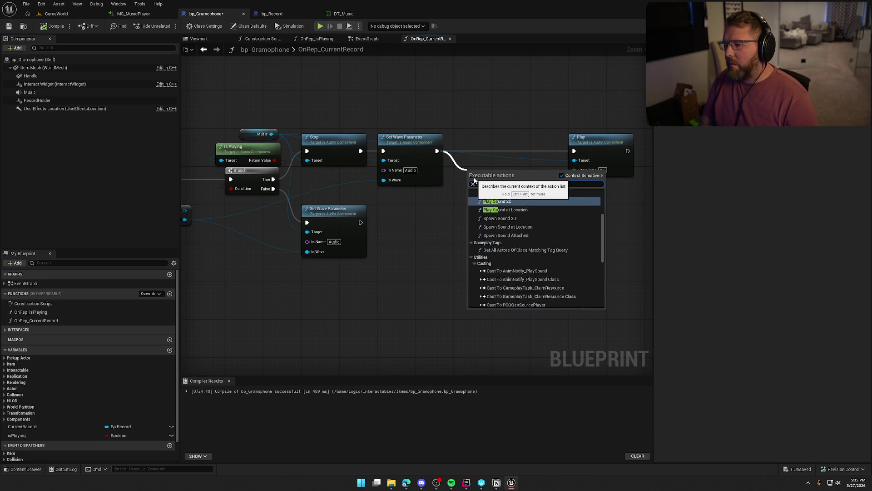
{"action": "key", "text": "Escape"}
{"action": "left_click", "coordinate": [502, 231]}
{"action": "mouse_move", "coordinate": [497, 178]}
{"action": "left_mouse_down"}
{"action": "mouse_move", "coordinate": [481, 140]}
{"action": "mouse_move", "coordinate": [486, 149]}
{"action": "left_mouse_up"}
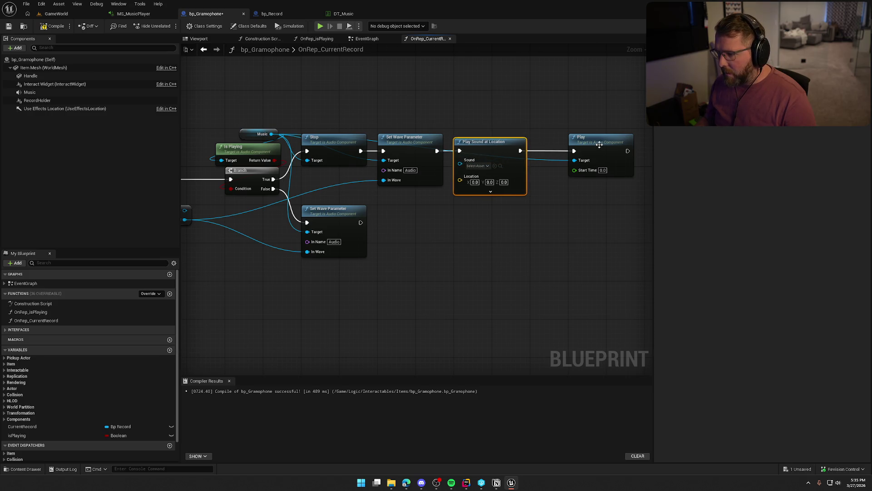
{"action": "left_click_drag", "start_coordinate": [598, 144], "coordinate": [560, 144]}
{"action": "left_click", "coordinate": [544, 107]}
Set the Play Sound at Location node's Sound to RecordScratch.
{"action": "left_click", "coordinate": [486, 169]}
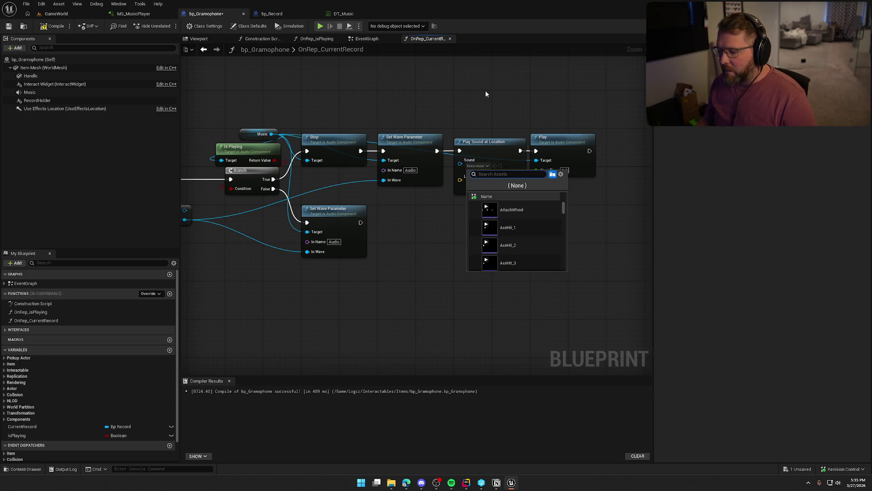
{"action": "type", "text": "recor"}
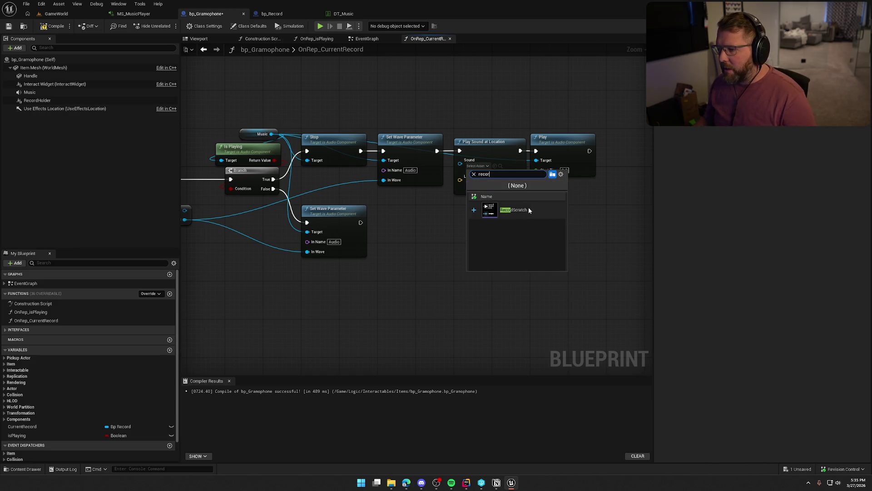
{"action": "left_click", "coordinate": [524, 210]}
Feed Get Actor Location into the sound node's Location input, replacing a wrongly added node.
{"action": "left_click_drag", "start_coordinate": [460, 181], "coordinate": [486, 101]}
{"action": "type", "text": "get actor lcoa"}
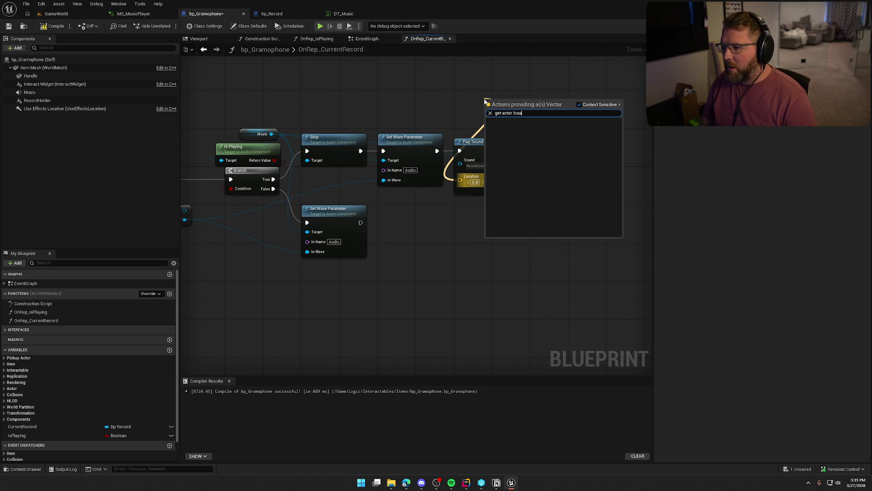
{"action": "key", "text": "BackSpace"}
{"action": "type", "text": "oc"}
{"action": "key", "text": "Return"}
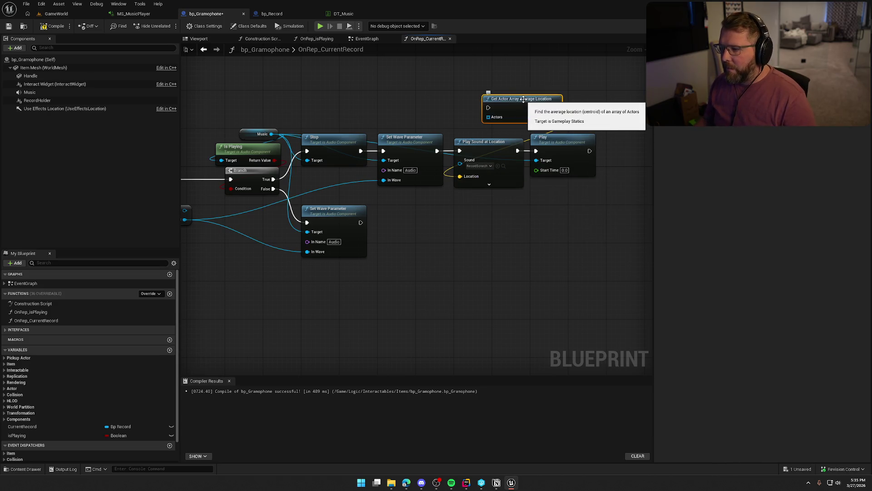
{"action": "key", "text": "Delete"}
{"action": "left_click_drag", "start_coordinate": [460, 181], "coordinate": [464, 212]}
{"action": "type", "text": "get actor loc"}
{"action": "key", "text": "Return"}
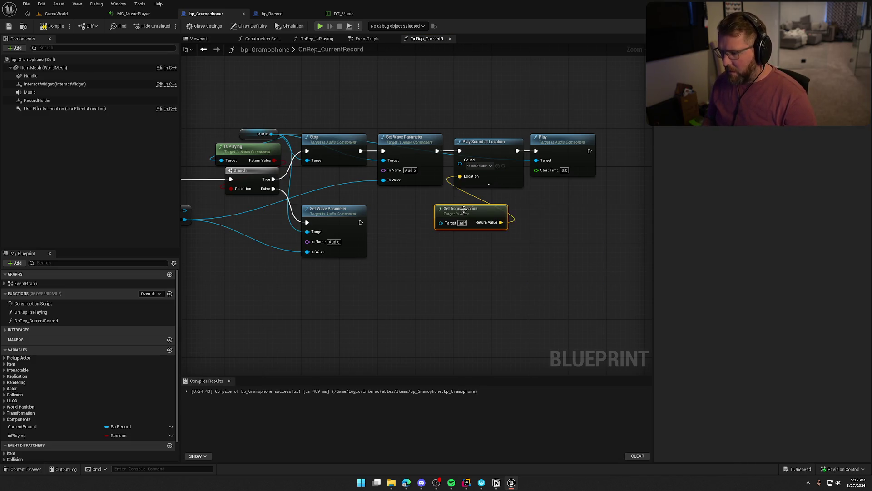
{"action": "mouse_move", "coordinate": [465, 210]}
{"action": "left_mouse_down"}
{"action": "mouse_move", "coordinate": [478, 88]}
{"action": "mouse_move", "coordinate": [479, 119]}
{"action": "left_mouse_up"}
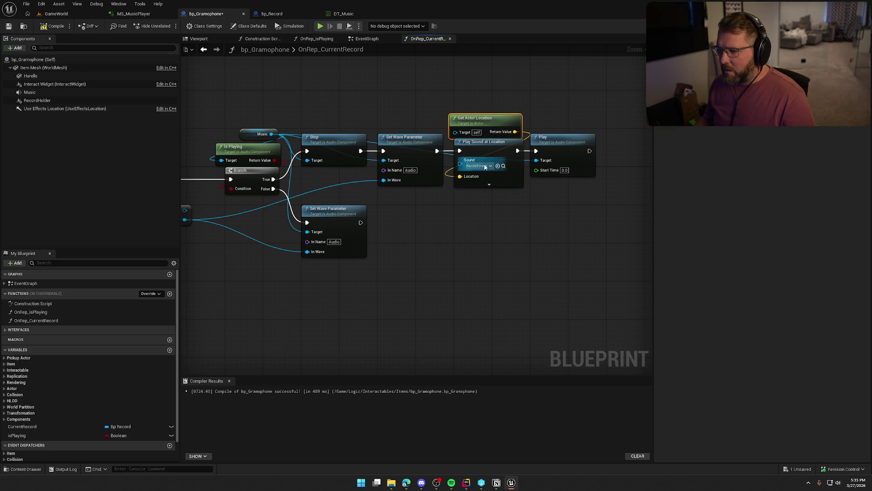
{"action": "left_click", "coordinate": [489, 184]}
{"action": "left_click", "coordinate": [482, 241]}
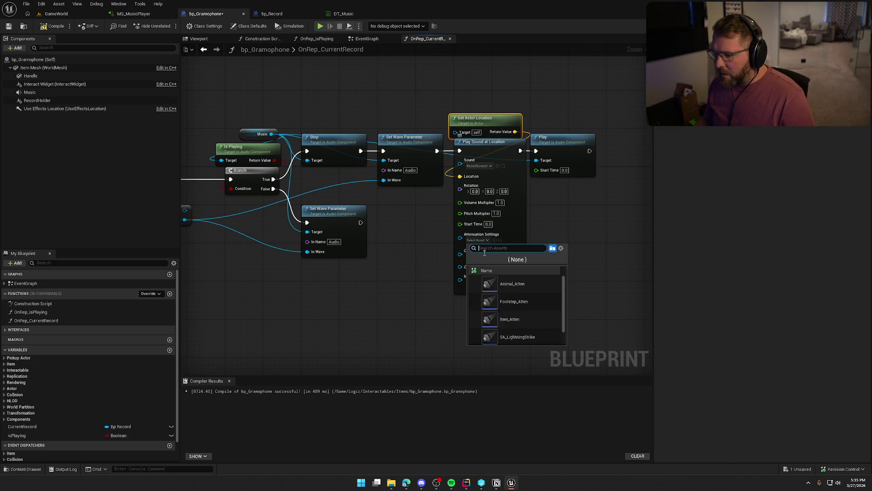
Use Voice_Atten attenuation and drive Pitch Multiplier with a Random Float in Range (0.9–1.1).
{"action": "left_click", "coordinate": [513, 336]}
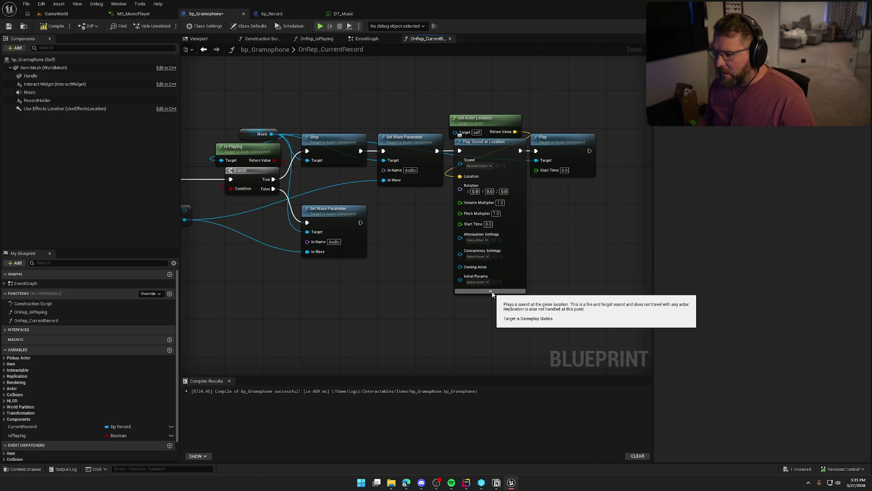
{"action": "left_click_drag", "start_coordinate": [460, 213], "coordinate": [443, 222]}
{"action": "type", "text": "random fl"}
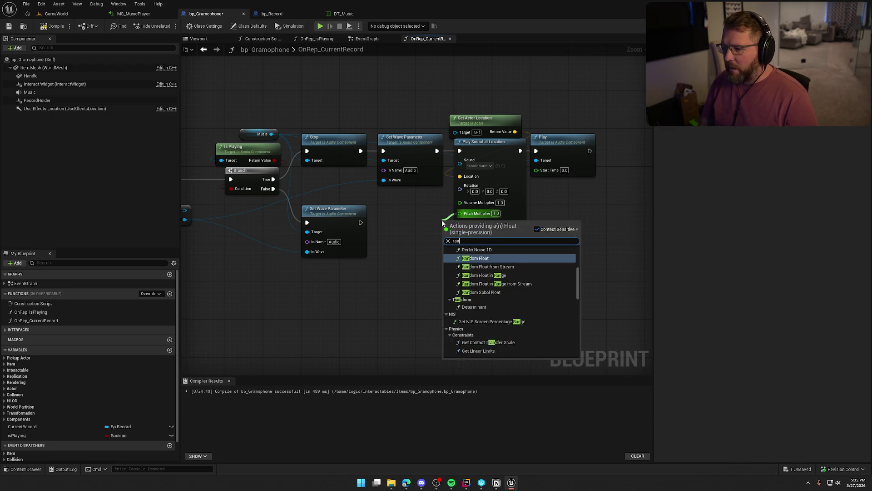
{"action": "key", "text": "Down"}
{"action": "key", "text": "Down"}
{"action": "key", "text": "Return"}
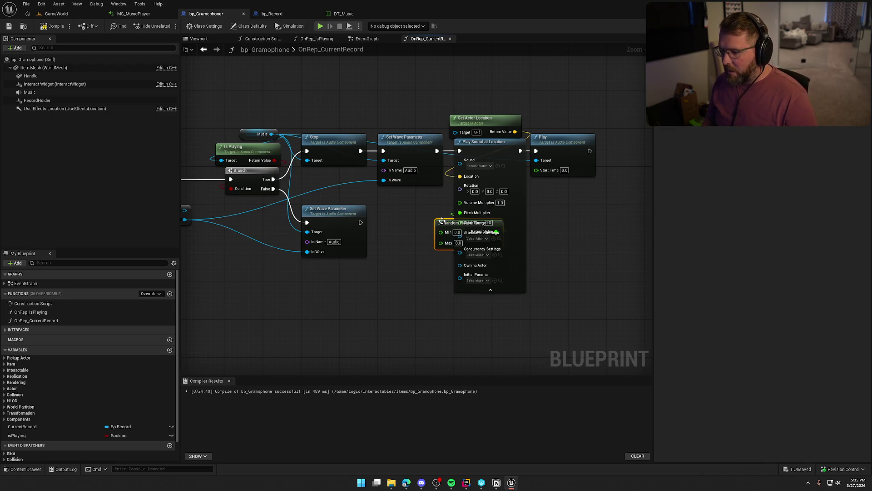
Collapse the sound node, tidy the location and random nodes, and return to GameWorld.
{"action": "left_click", "coordinate": [491, 291]}
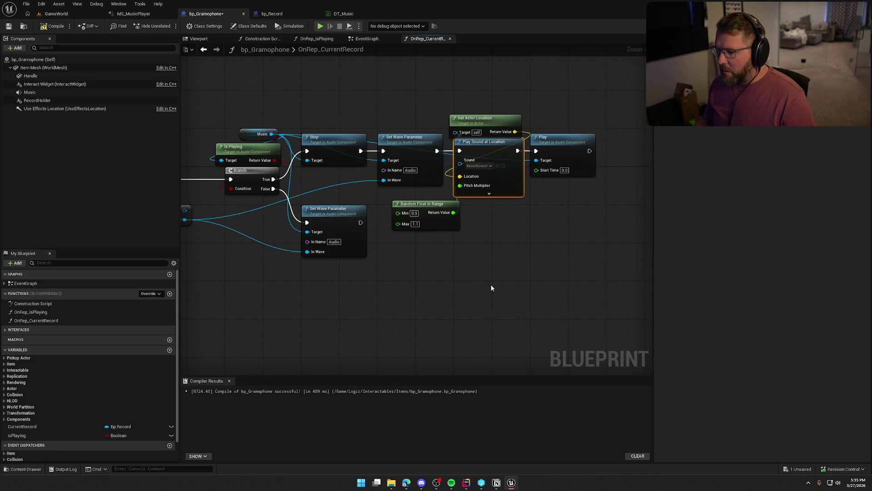
{"action": "mouse_move", "coordinate": [440, 206]}
{"action": "left_mouse_down"}
{"action": "mouse_move", "coordinate": [507, 206]}
{"action": "mouse_move", "coordinate": [482, 242]}
{"action": "mouse_move", "coordinate": [484, 270]}
{"action": "left_mouse_up"}
{"action": "mouse_move", "coordinate": [472, 119]}
{"action": "left_mouse_down"}
{"action": "mouse_move", "coordinate": [471, 242]}
{"action": "mouse_move", "coordinate": [485, 214]}
{"action": "left_mouse_up"}
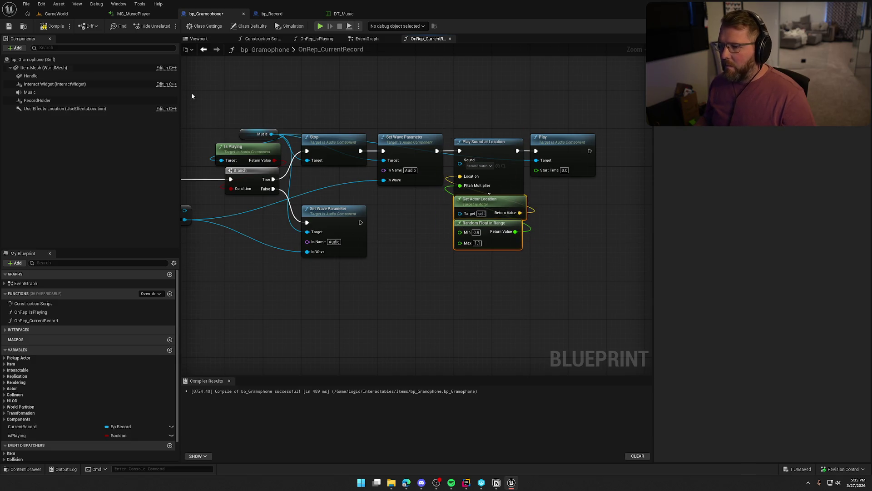
{"action": "left_click", "coordinate": [56, 13]}
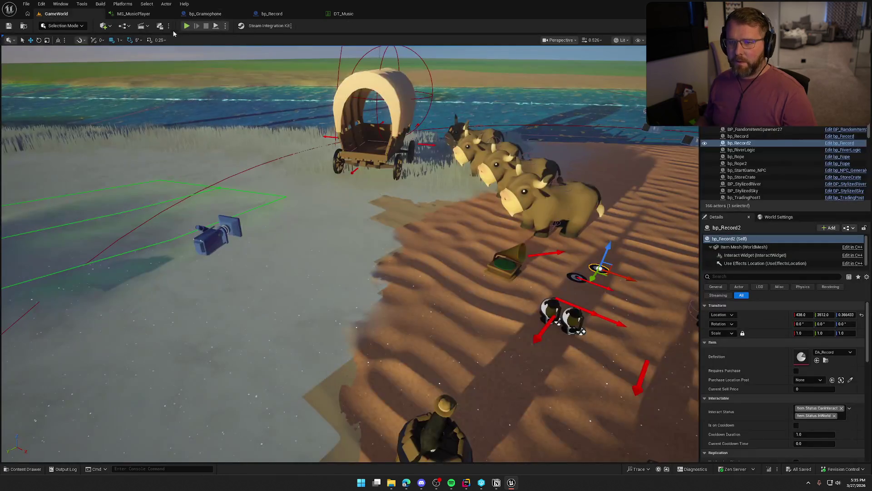
Play-test inserting, picking up and dropping records at the gramophone, then stop and open bp_Record.
{"action": "left_click", "coordinate": [186, 25]}
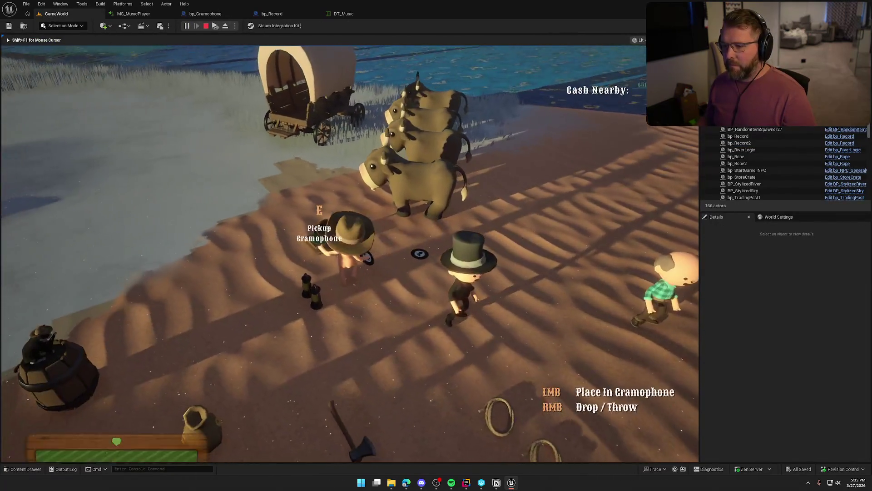
{"action": "left_click", "coordinate": [350, 245]}
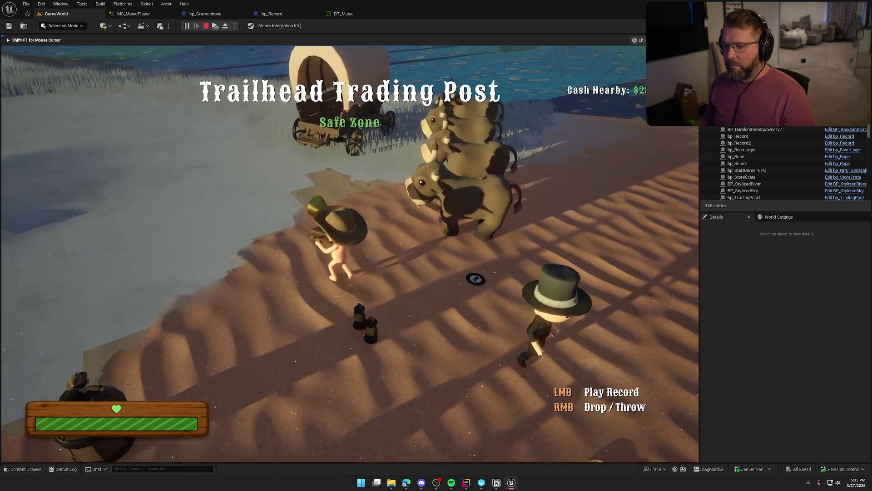
{"action": "key", "text": "e"}
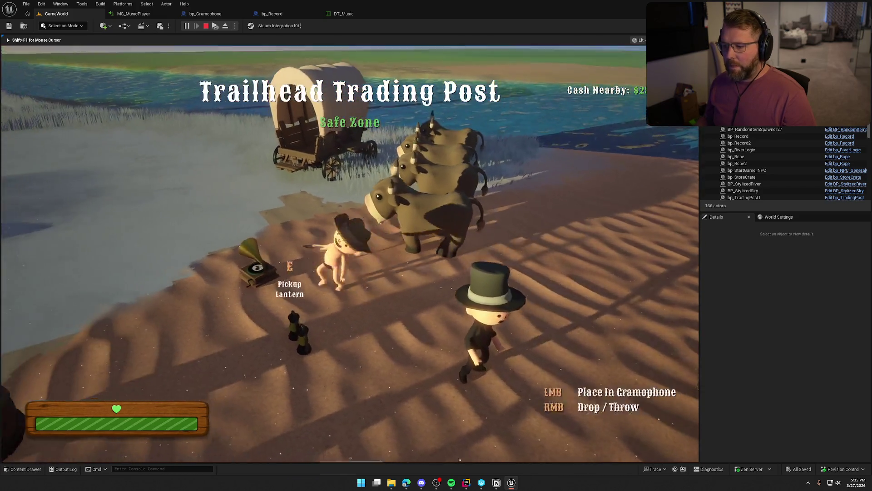
{"action": "key", "text": "w"}
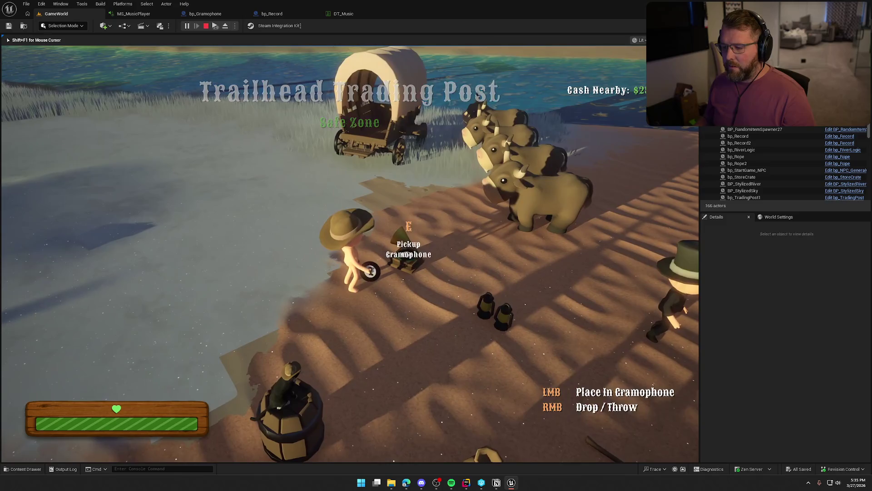
{"action": "right_click", "coordinate": [350, 255]}
{"action": "key", "text": "w"}
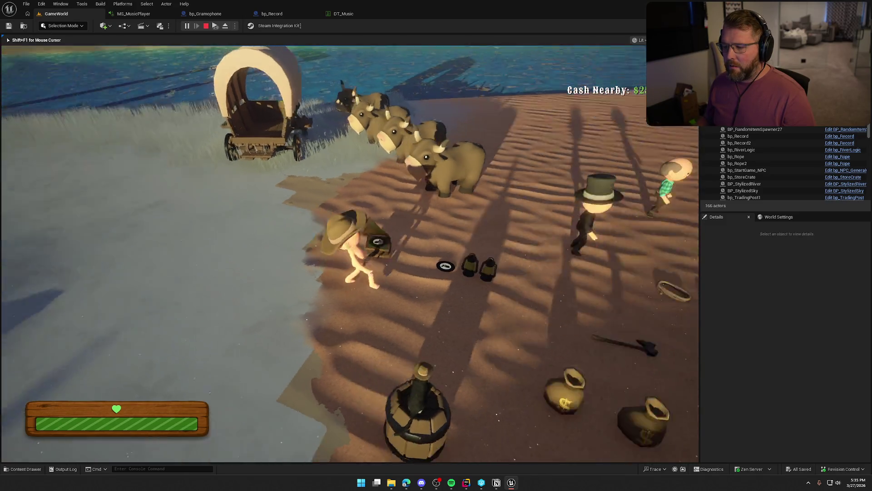
{"action": "key", "text": "e"}
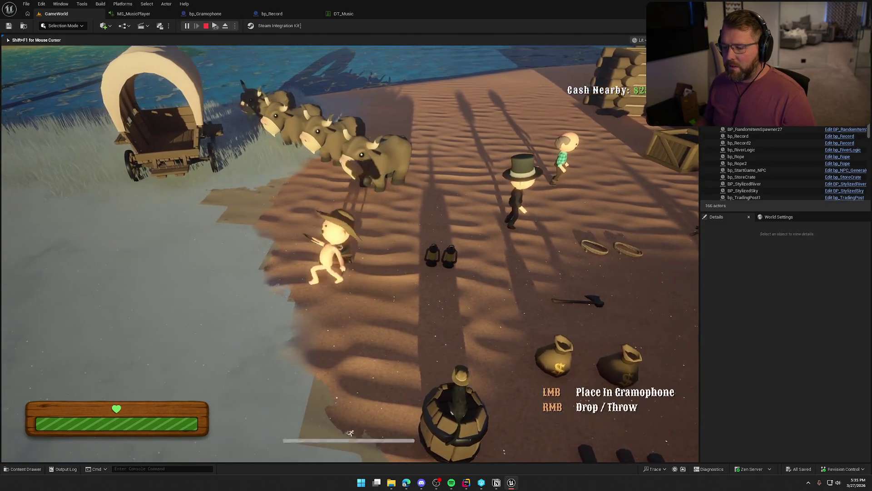
{"action": "key", "text": "w"}
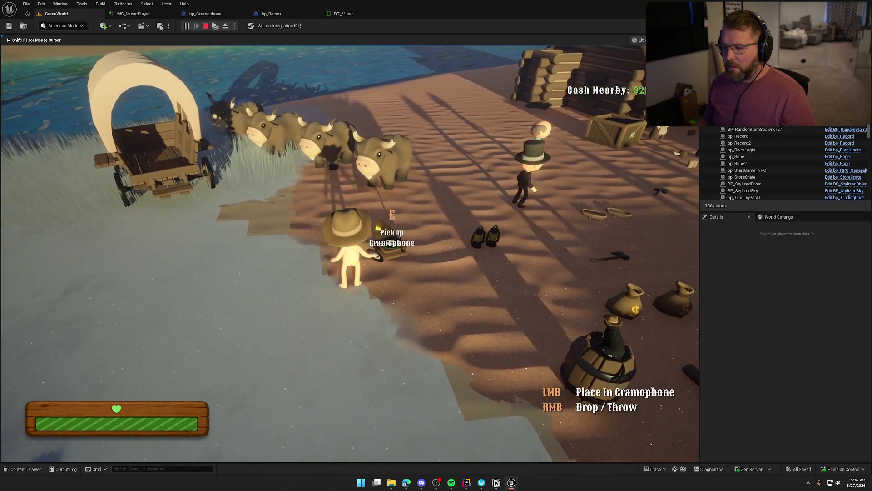
{"action": "right_click", "coordinate": [349, 253]}
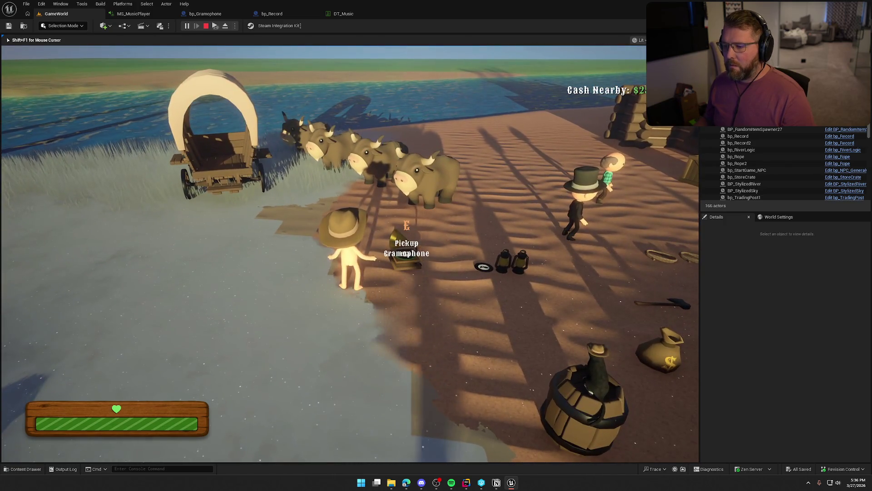
{"action": "key", "text": "Escape"}
{"action": "left_click", "coordinate": [839, 142]}
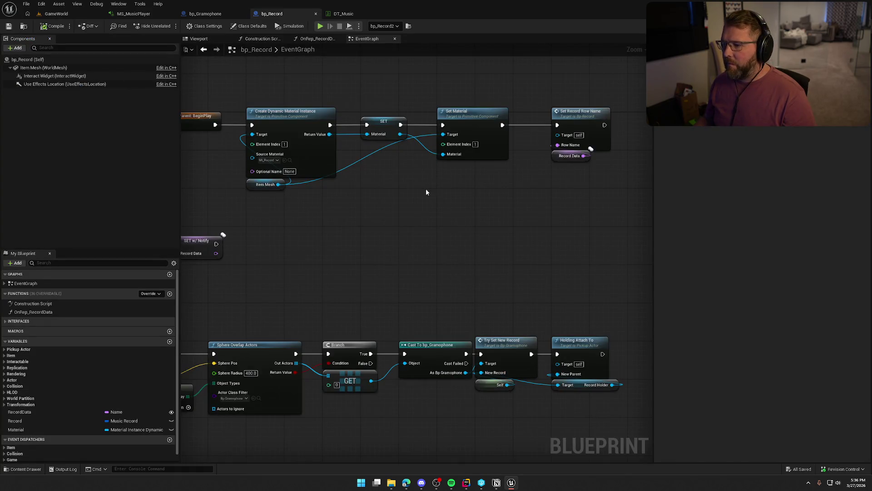
Set the scratch sound's Volume Multiplier to 0.5, compile bp_Gramophone and start a play test.
{"action": "left_click", "coordinate": [239, 15]}
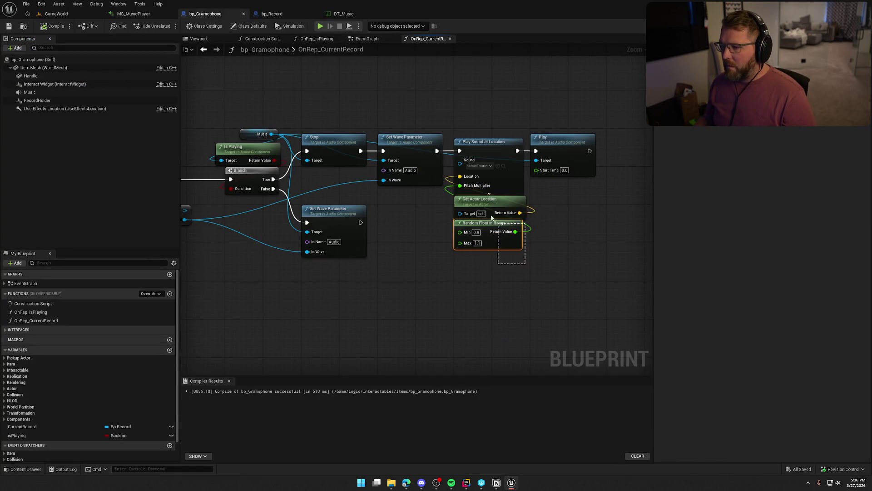
{"action": "left_click", "coordinate": [489, 193]}
{"action": "left_click_drag", "start_coordinate": [477, 223], "coordinate": [415, 279]}
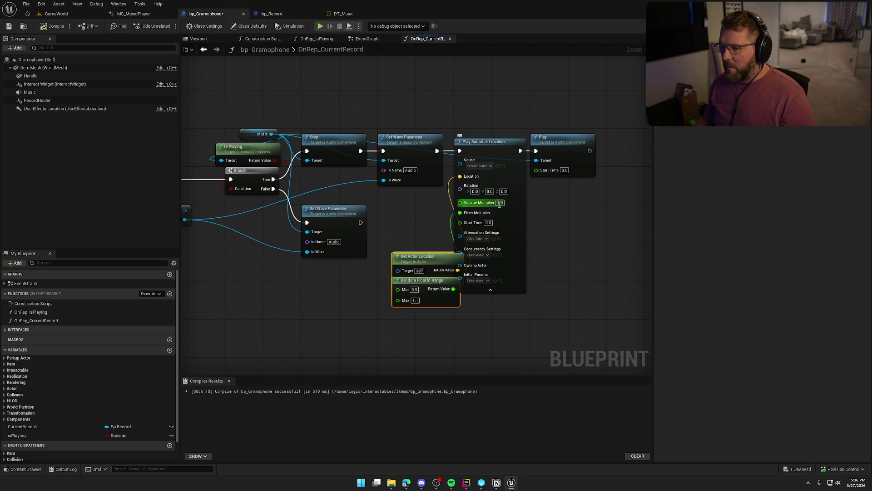
{"action": "type", "text": "0.5"}
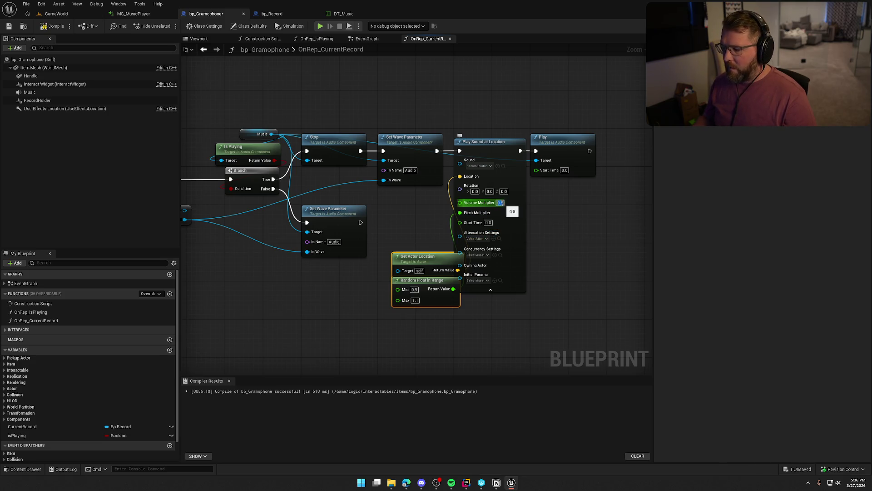
{"action": "left_click", "coordinate": [492, 291]}
{"action": "left_click_drag", "start_coordinate": [435, 271], "coordinate": [497, 215]}
{"action": "left_click", "coordinate": [50, 26]}
{"action": "left_click", "coordinate": [322, 26]}
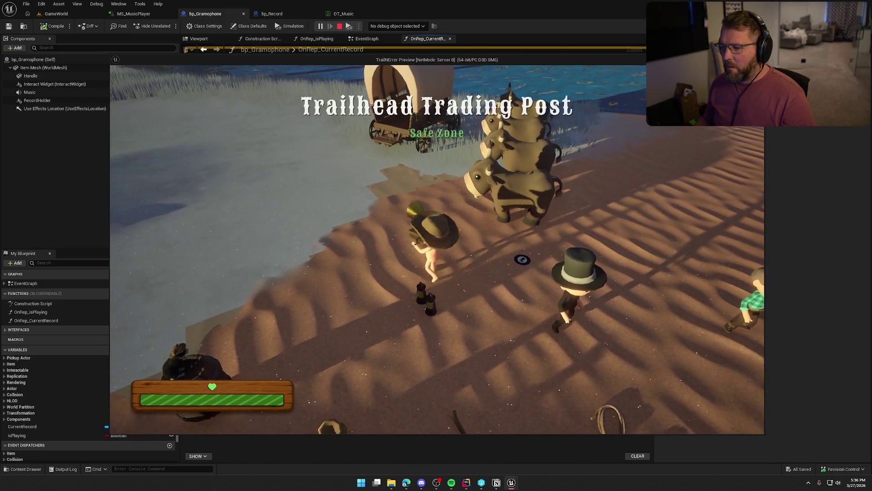
Place a record in the gramophone in-game, listen to the quieter scratch, then stop play.
{"action": "key", "text": "g"}
{"action": "key", "text": "e"}
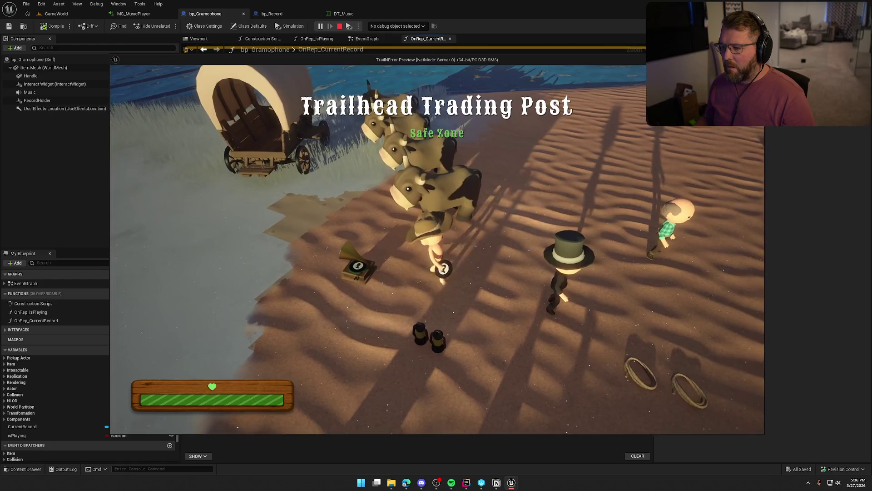
{"action": "key", "text": "g"}
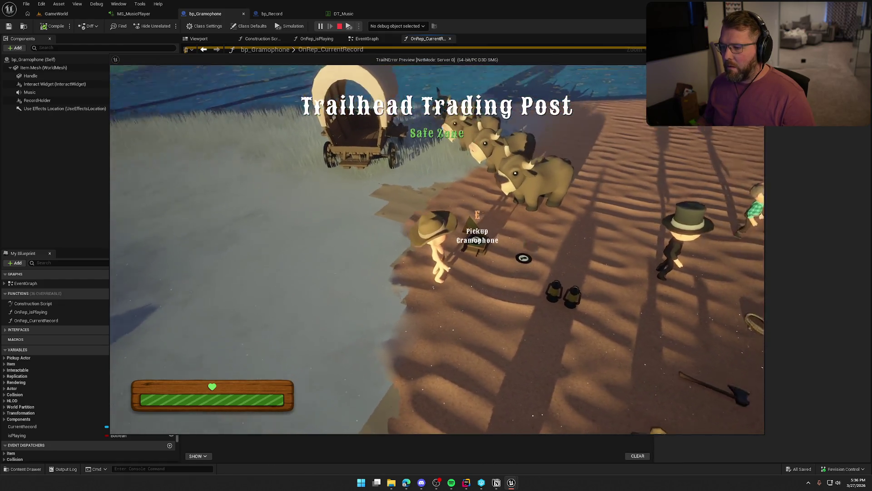
{"action": "key", "text": "a"}
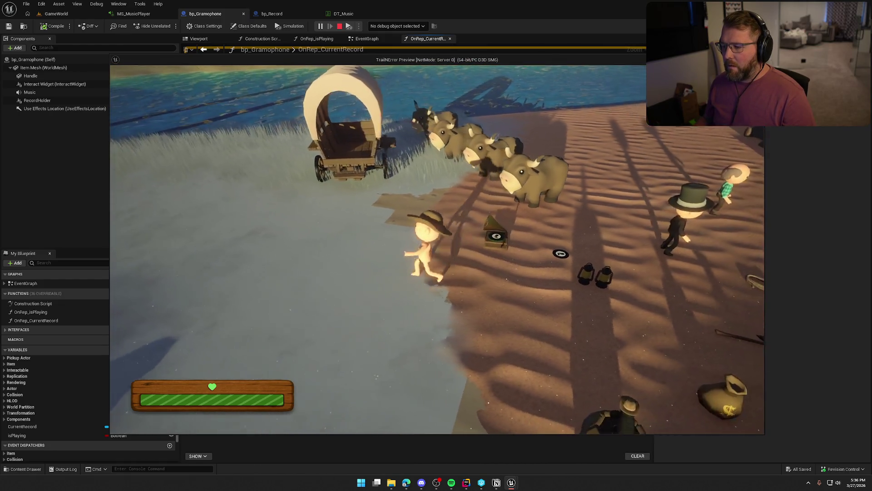
{"action": "key", "text": "s"}
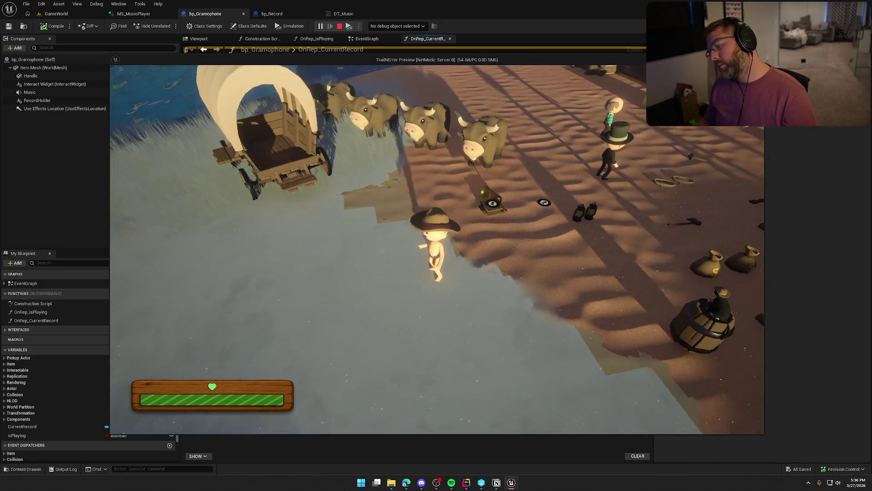
{"action": "key", "text": "Escape"}
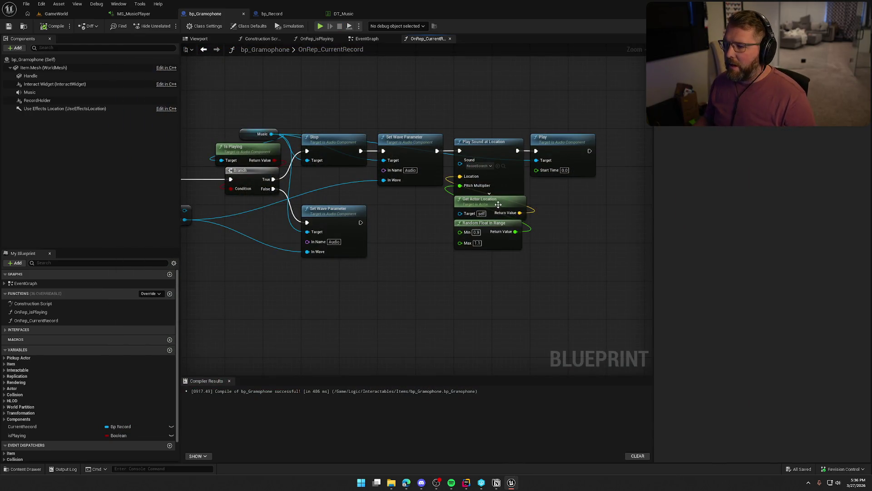
Switch the scratch sound's attenuation to Item_Atten, tidy the nodes, and launch a play test.
{"action": "left_click_drag", "start_coordinate": [497, 204], "coordinate": [439, 257]}
{"action": "left_click", "coordinate": [489, 194]}
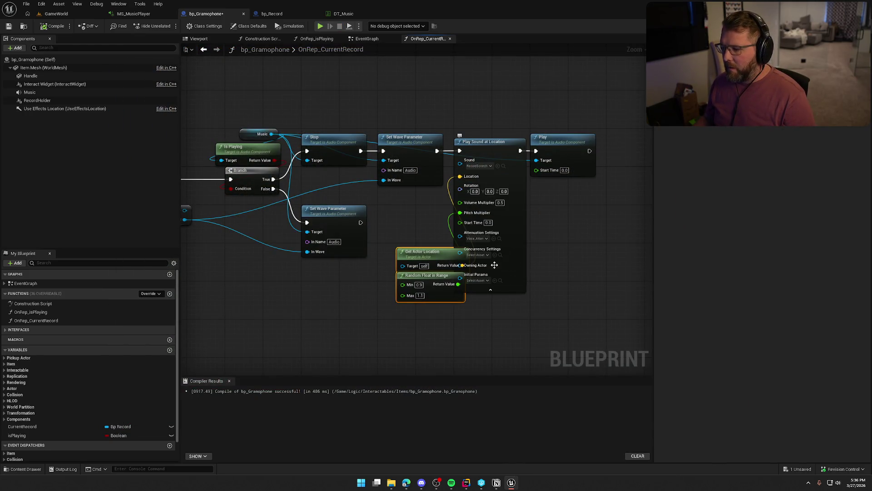
{"action": "left_click", "coordinate": [476, 238]}
{"action": "left_click", "coordinate": [507, 295]}
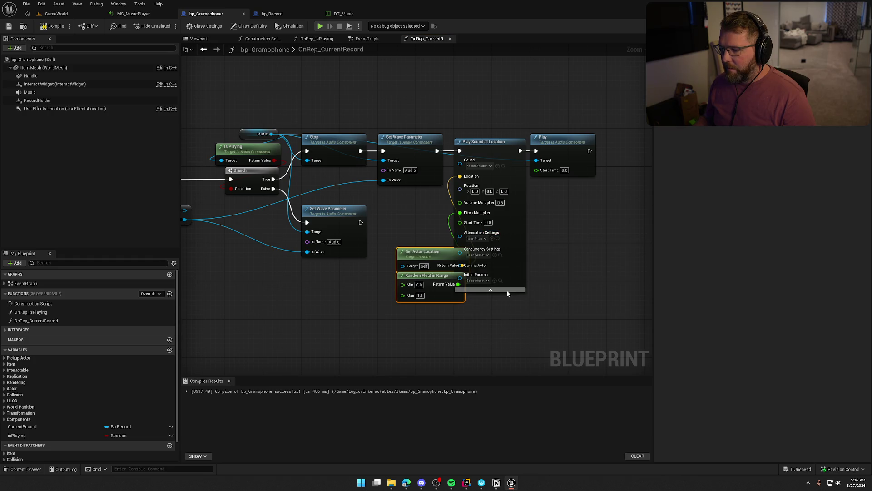
{"action": "left_click", "coordinate": [490, 289]}
{"action": "mouse_move", "coordinate": [439, 256]}
{"action": "left_mouse_down"}
{"action": "mouse_move", "coordinate": [452, 254]}
{"action": "mouse_move", "coordinate": [496, 204]}
{"action": "left_mouse_up"}
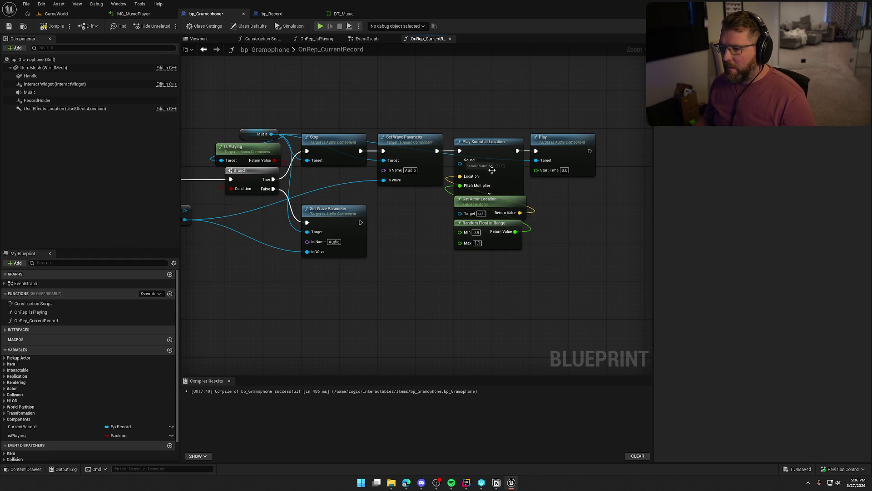
{"action": "mouse_move", "coordinate": [534, 259]}
{"action": "left_mouse_down"}
{"action": "mouse_move", "coordinate": [473, 187]}
{"action": "mouse_move", "coordinate": [496, 202]}
{"action": "mouse_move", "coordinate": [459, 258]}
{"action": "left_mouse_up"}
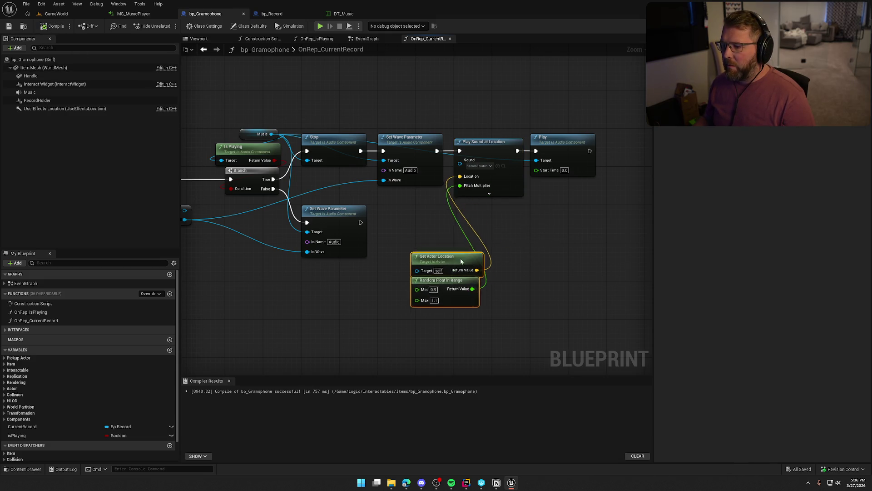
{"action": "left_click", "coordinate": [490, 194]}
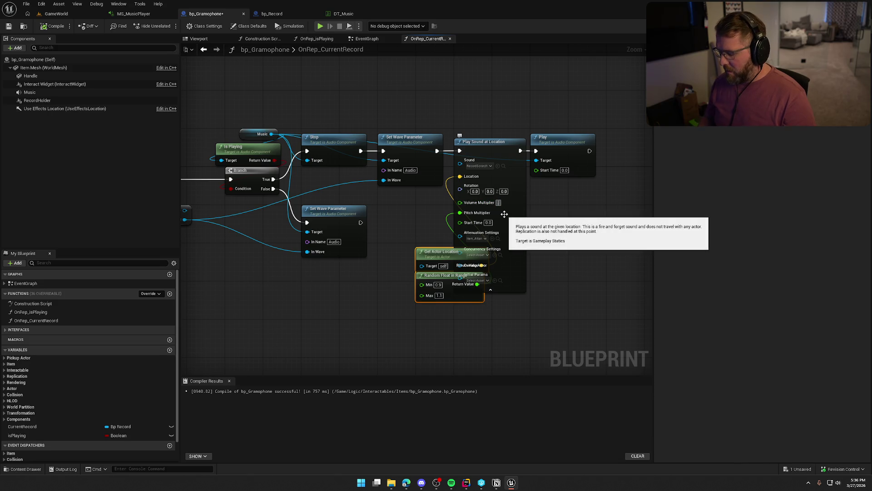
{"action": "left_click", "coordinate": [500, 290]}
{"action": "mouse_move", "coordinate": [508, 321]}
{"action": "left_mouse_down"}
{"action": "mouse_move", "coordinate": [434, 252]}
{"action": "mouse_move", "coordinate": [503, 212]}
{"action": "left_mouse_up"}
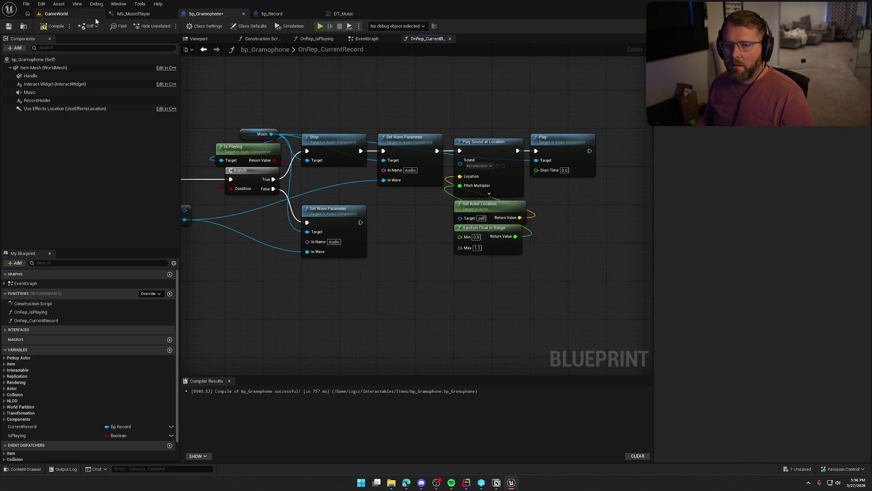
{"action": "left_click", "coordinate": [320, 26]}
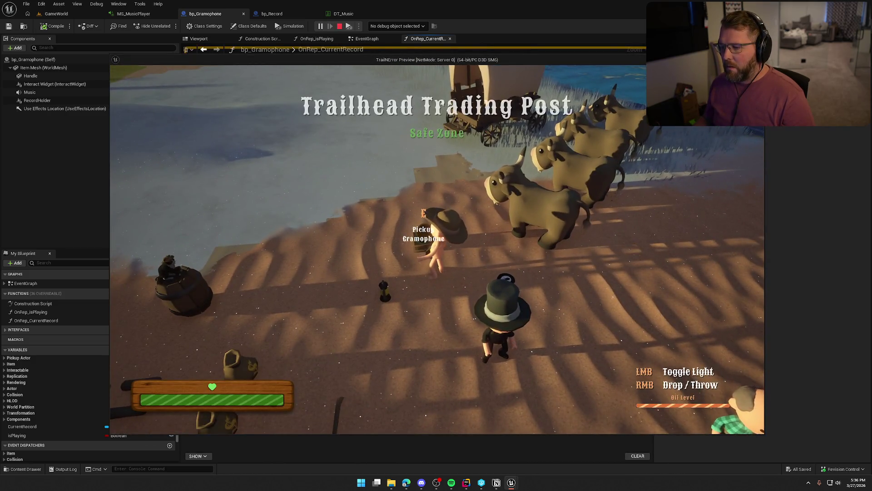
Walk to and away from the gramophone in-game, then stop and bring up DT_Music.
{"action": "key", "text": "w"}
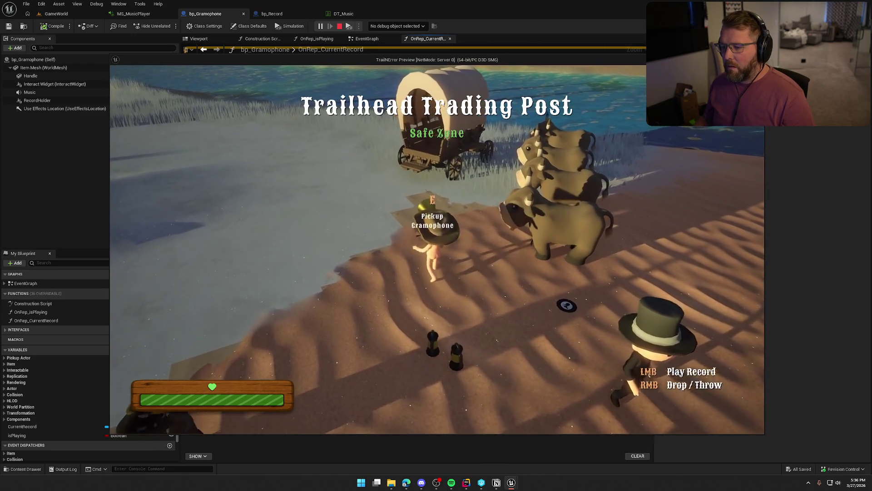
{"action": "key", "text": "w"}
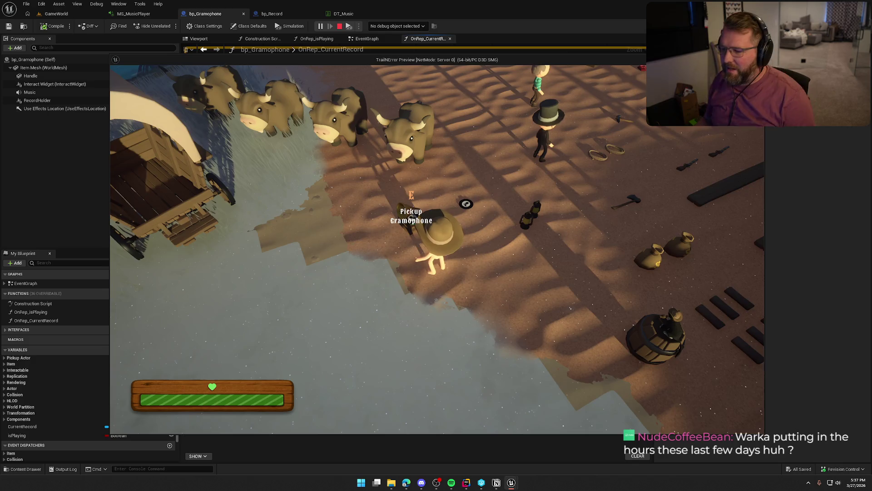
{"action": "key", "text": "s"}
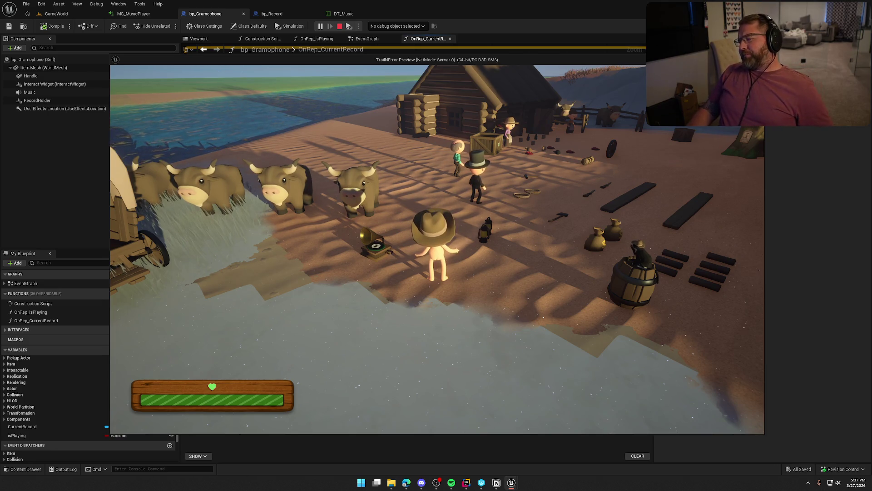
{"action": "key", "text": "d"}
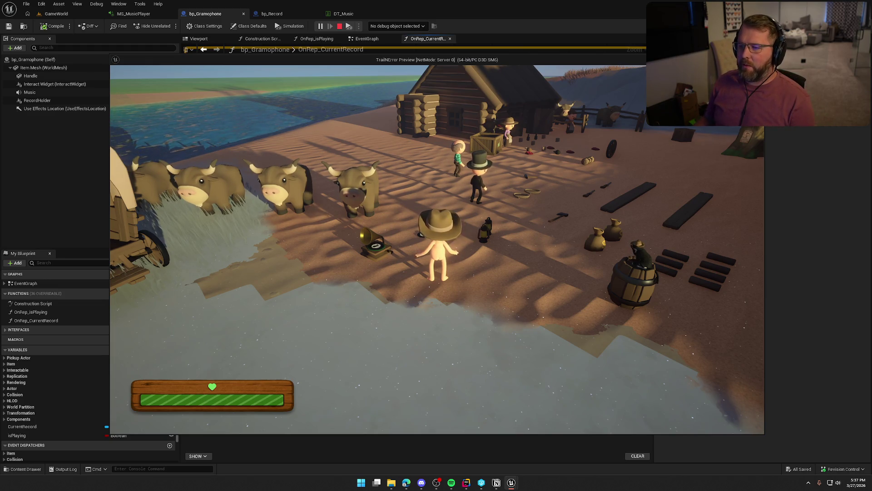
{"action": "key", "text": "Escape"}
{"action": "left_click", "coordinate": [340, 14]}
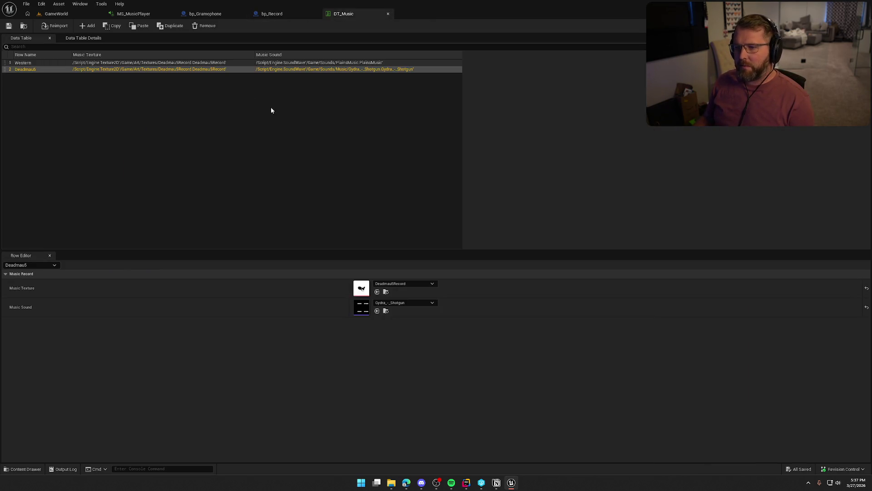
Lower MS_MusicPlayer's FilterEffect default from 1.0 to 0.0, then return to GameWorld.
{"action": "left_click", "coordinate": [127, 15]}
{"action": "right_click", "coordinate": [295, 183]}
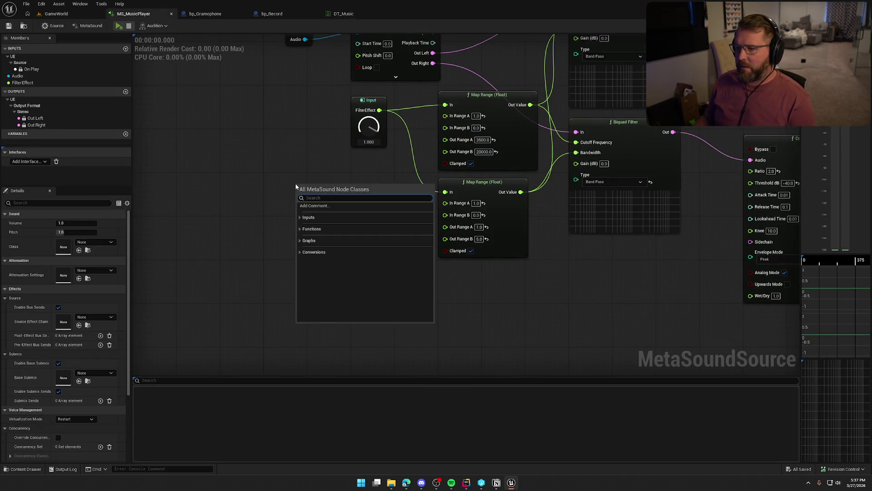
{"action": "type", "text": "get local"}
{"action": "key", "text": "Escape"}
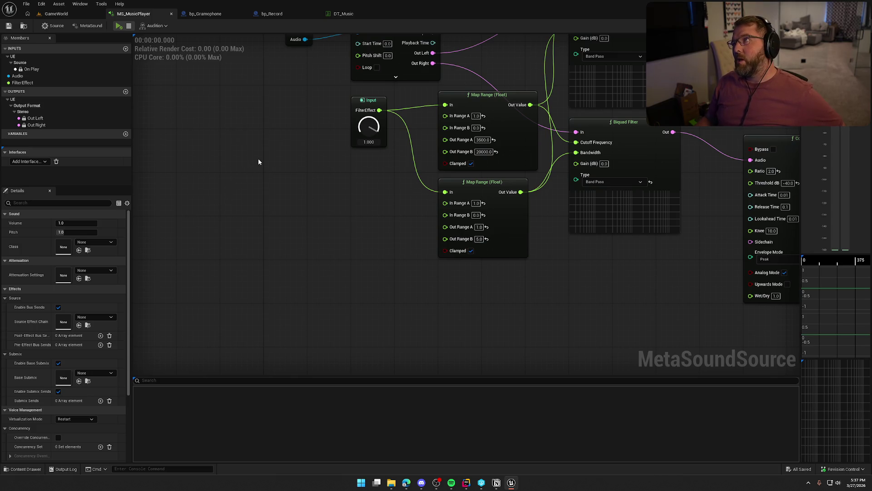
{"action": "mouse_move", "coordinate": [277, 159]}
{"action": "left_mouse_down"}
{"action": "mouse_move", "coordinate": [333, 187]}
{"action": "mouse_move", "coordinate": [329, 216]}
{"action": "left_mouse_up"}
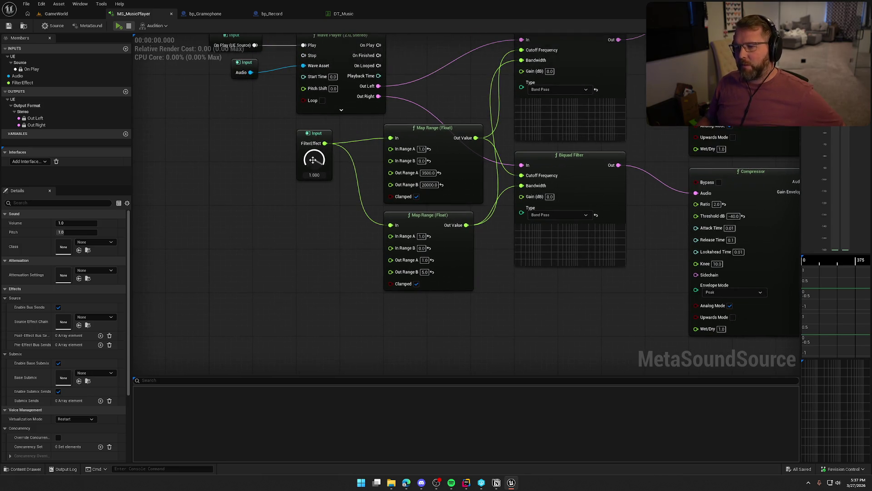
{"action": "left_click_drag", "start_coordinate": [313, 160], "coordinate": [298, 250]}
{"action": "left_click", "coordinate": [56, 13]}
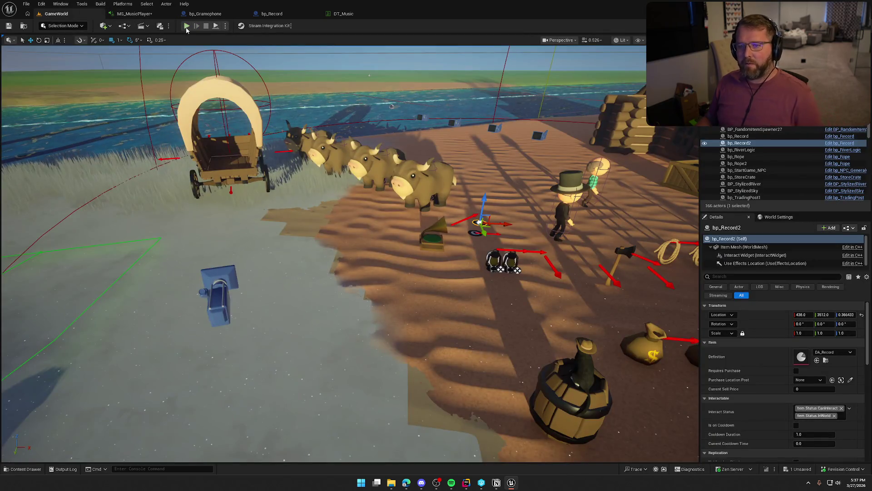
Start a play test, carry the gramophone over and set it down near the wagon.
{"action": "left_click", "coordinate": [188, 50]}
{"action": "key", "text": "w"}
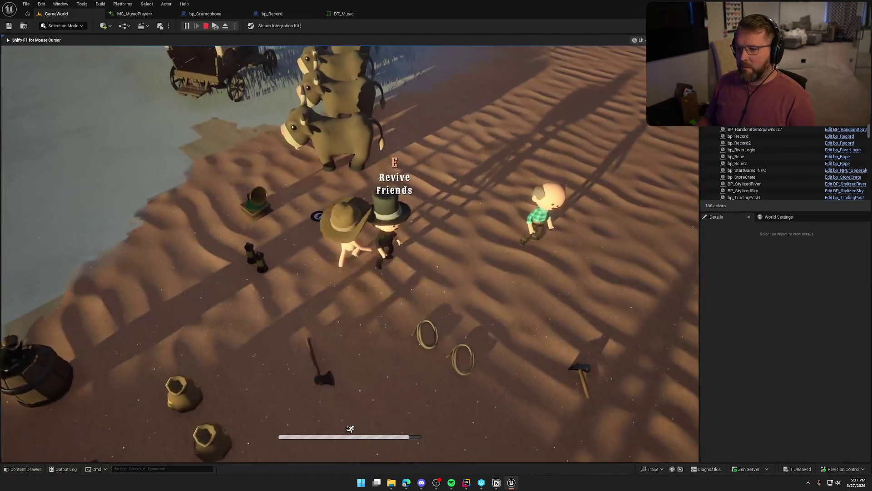
{"action": "key", "text": "w"}
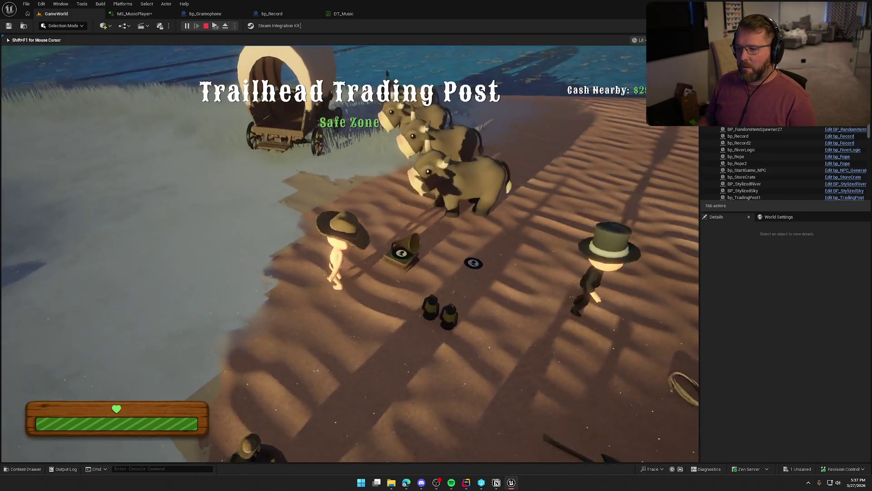
{"action": "key", "text": "w"}
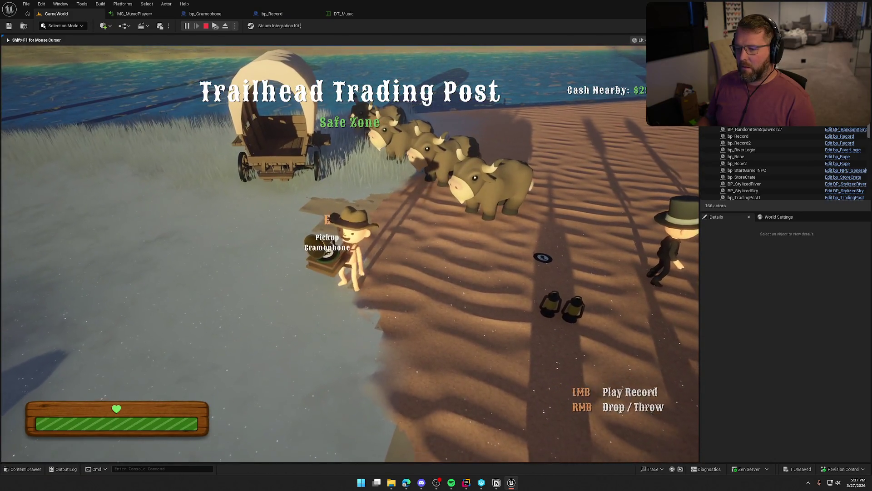
{"action": "key", "text": "w"}
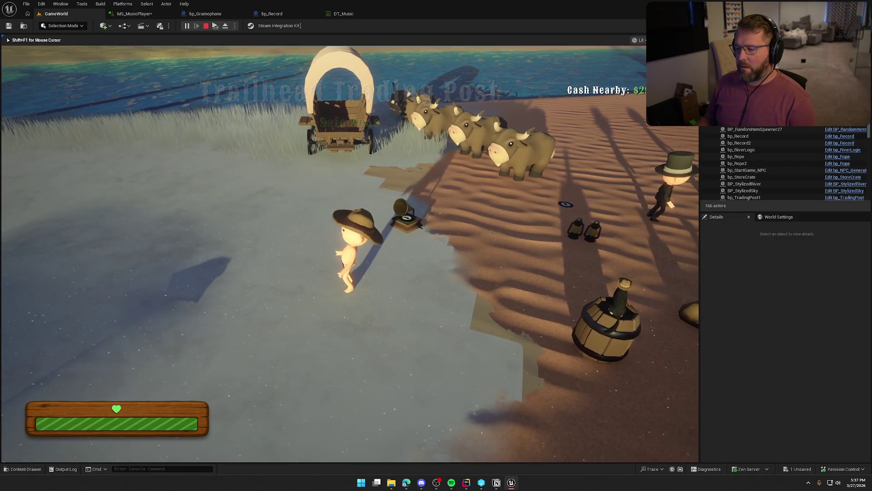
{"action": "key", "text": "d"}
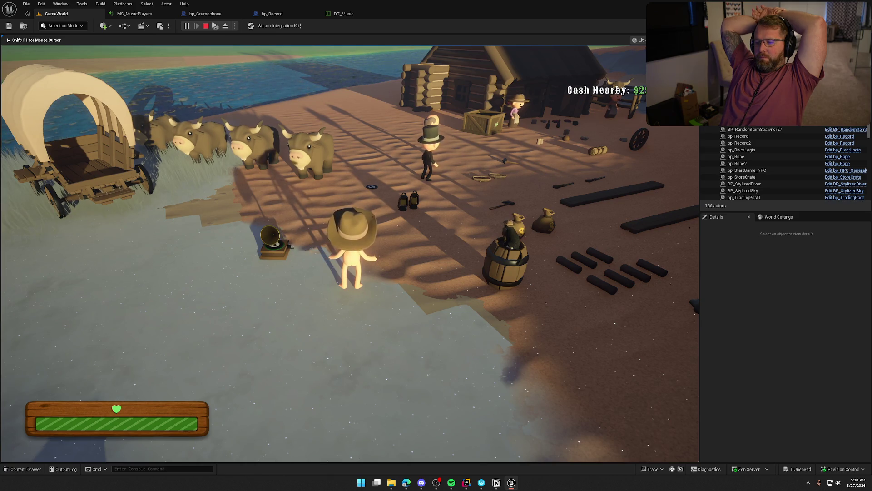
Sprint away toward the camp and walk back around the gramophone to test its sound.
{"action": "key", "text": "shift+s"}
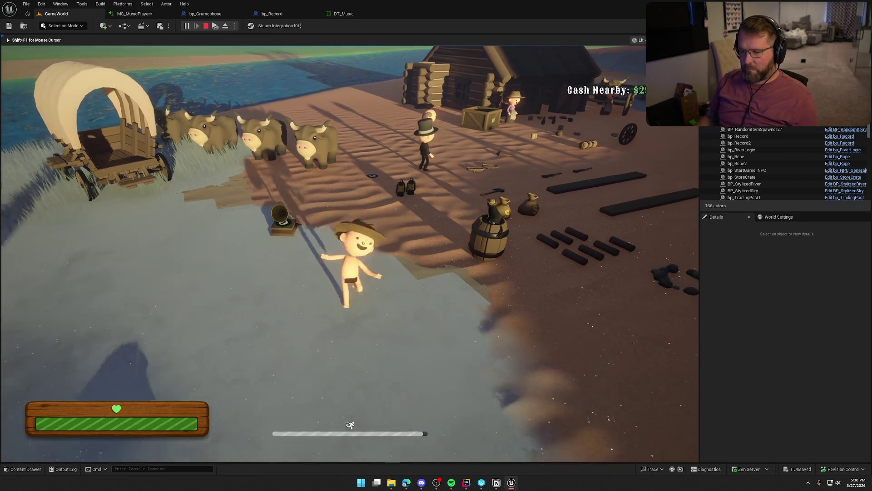
{"action": "key", "text": "shift+w"}
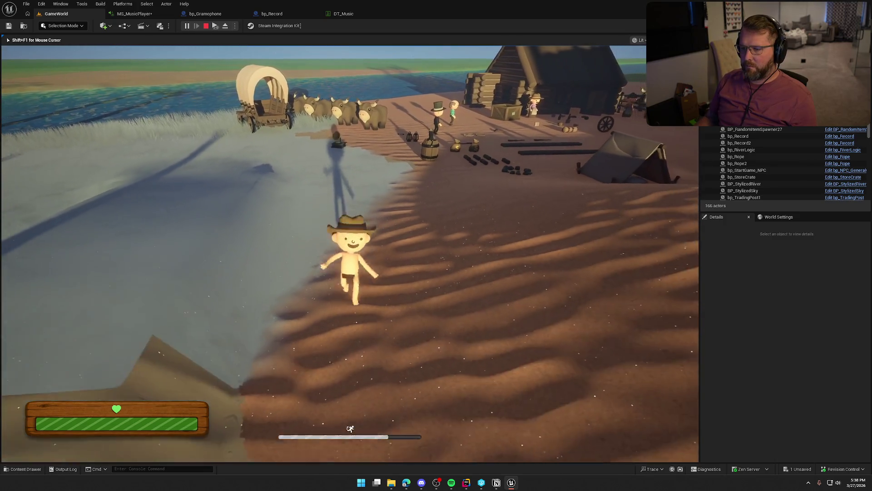
{"action": "key", "text": "shift+w"}
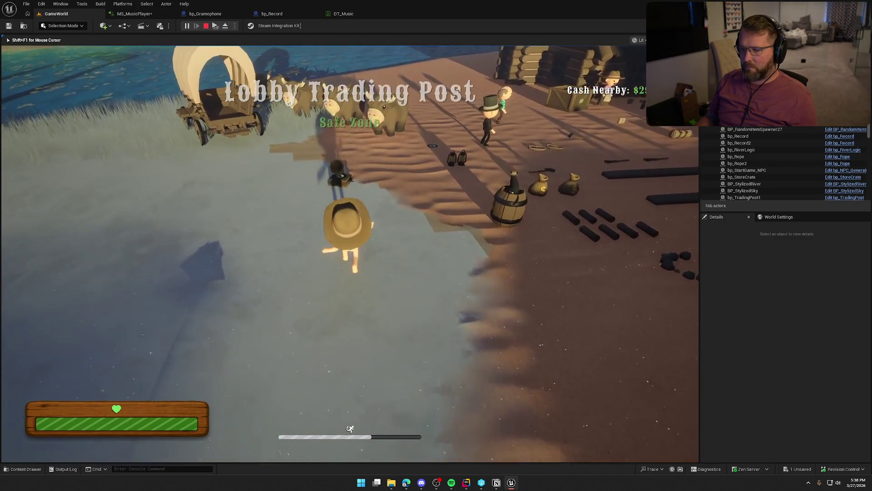
{"action": "key", "text": "w"}
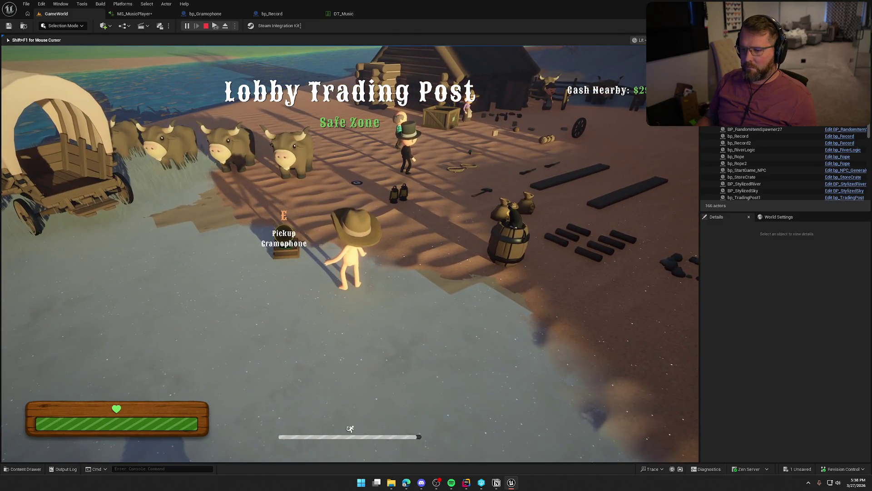
{"action": "key", "text": "d"}
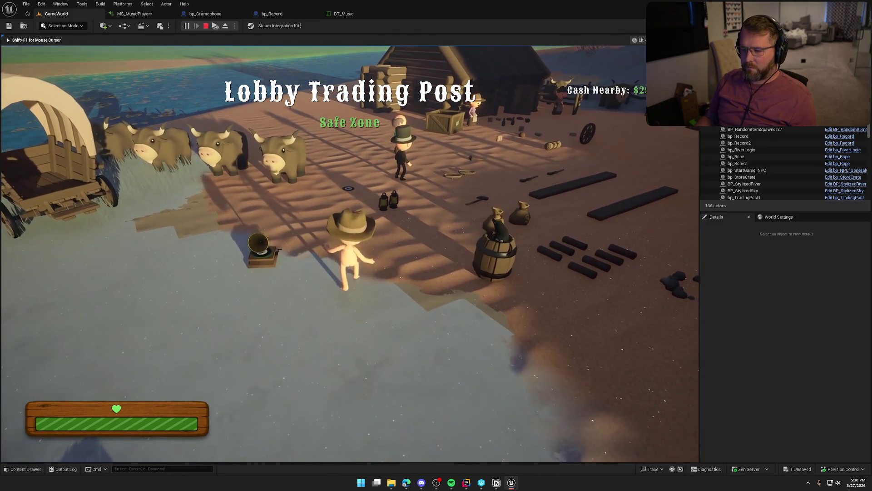
{"action": "key", "text": "a"}
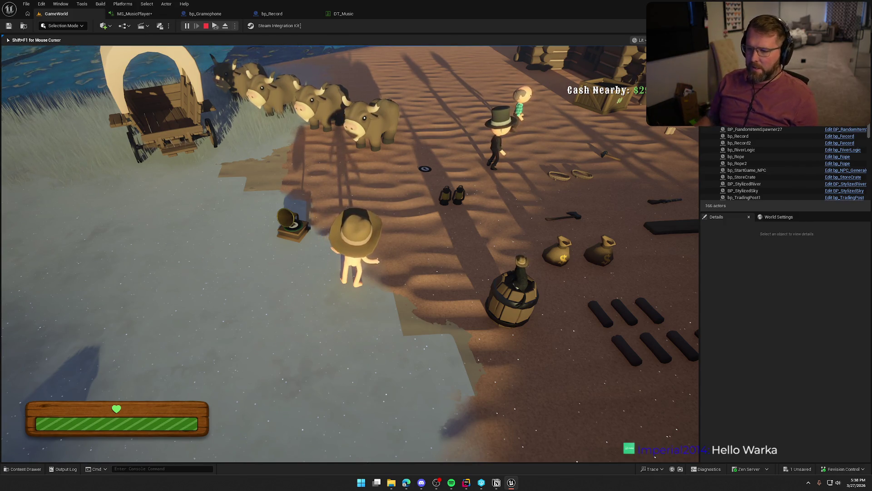
{"action": "scroll", "coordinate": [350, 254], "scroll_direction": "up", "scroll_amount": 3}
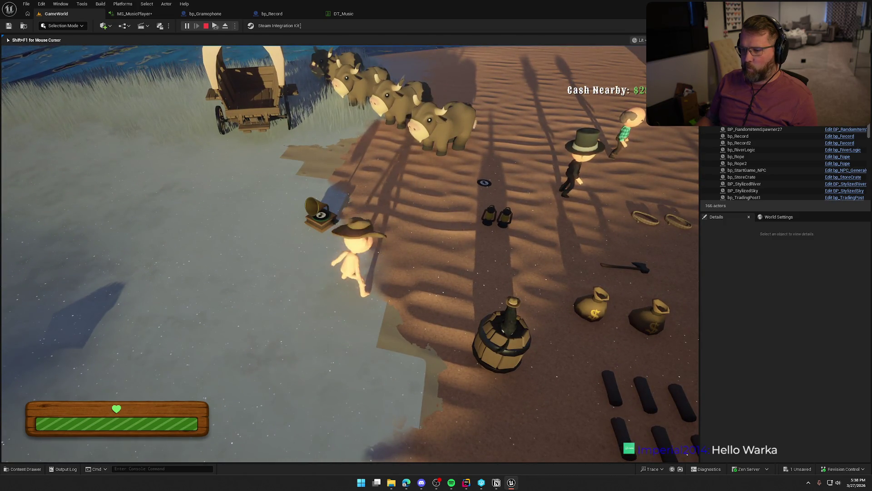
{"action": "key", "text": "w"}
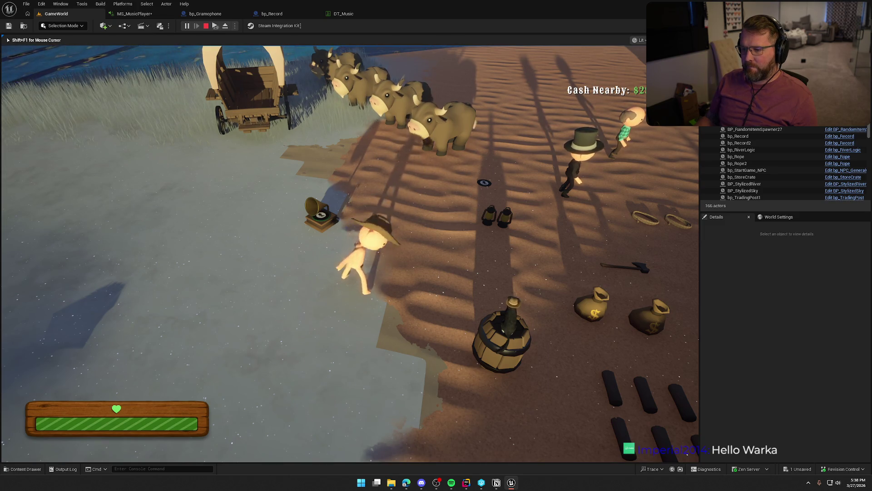
{"action": "key", "text": "w"}
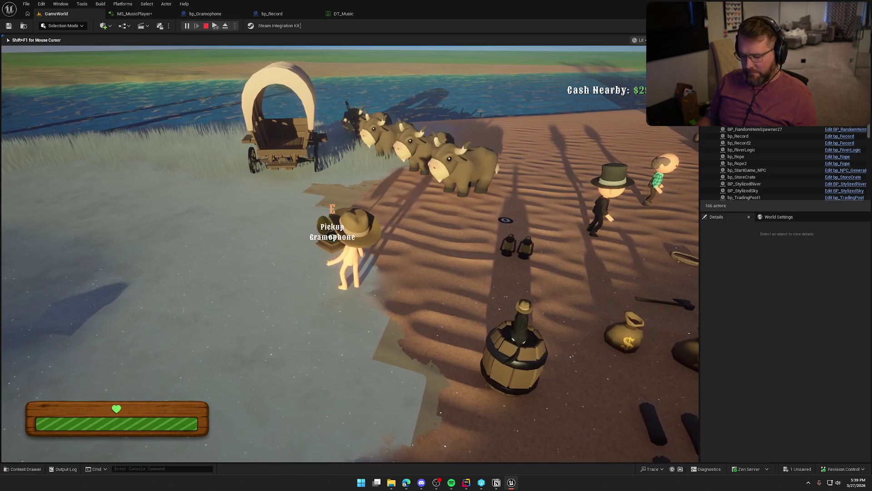
{"action": "key", "text": "w"}
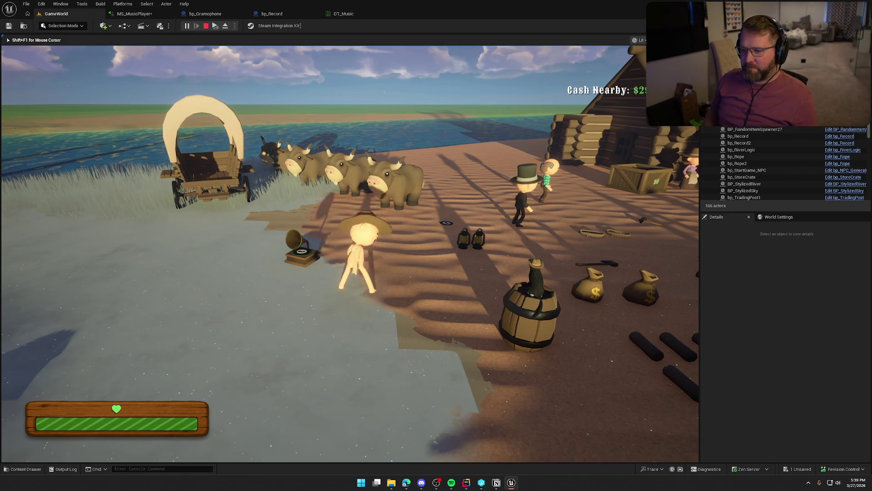
{"action": "scroll", "coordinate": [350, 255], "scroll_direction": "up", "scroll_amount": 3}
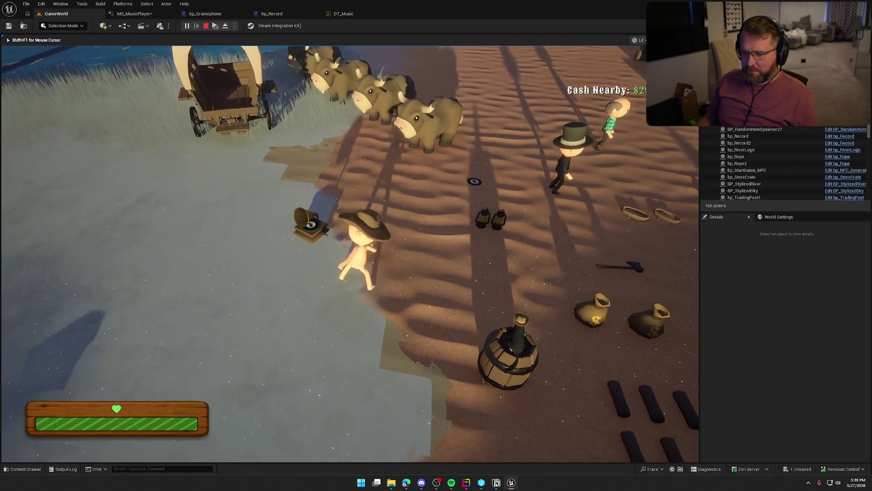
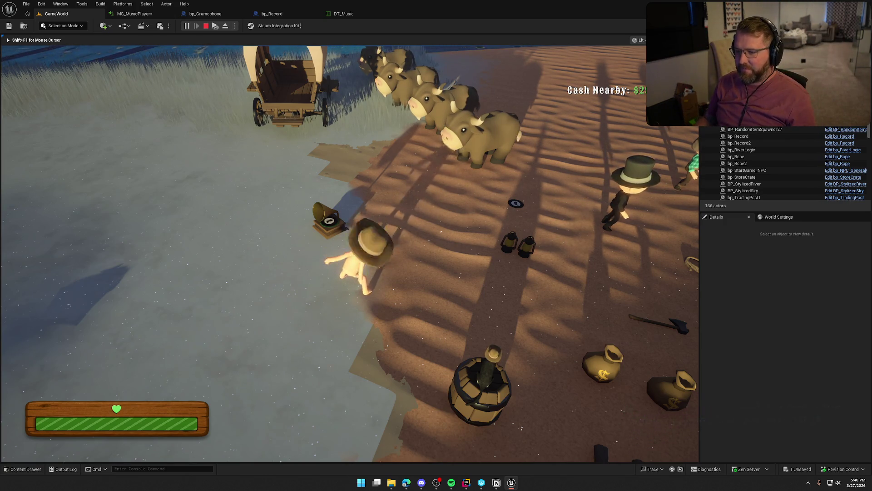
Walk to the record, pick it up, and drop it beside the gramophone.
{"action": "key", "text": "w"}
{"action": "key", "text": "e"}
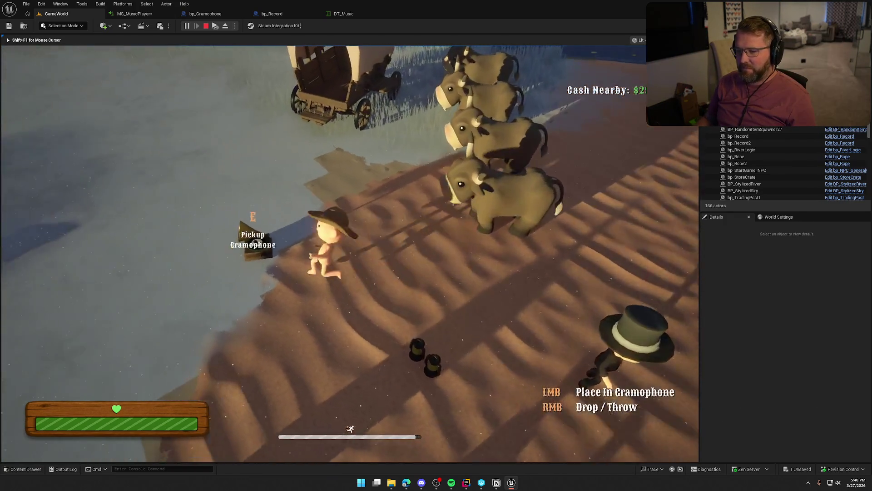
{"action": "right_click", "coordinate": [349, 253]}
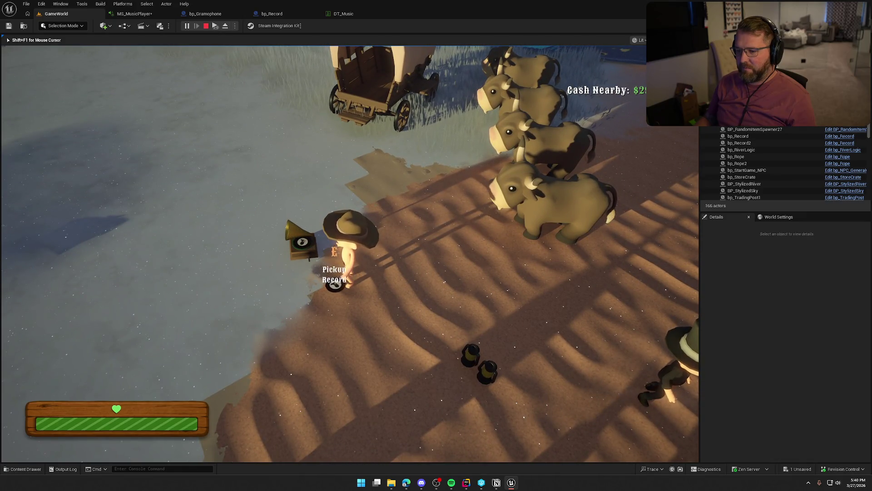
Sprint the character around the camp and back toward the river and wagon.
{"action": "key", "text": "shift+a"}
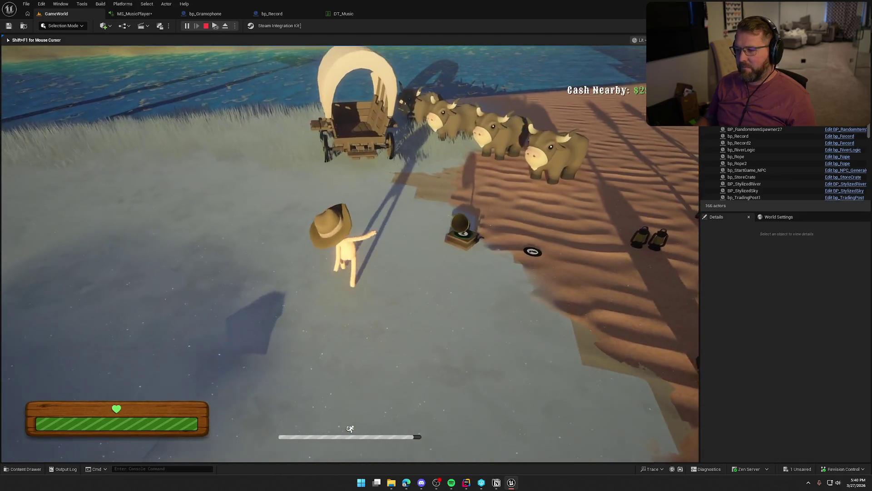
{"action": "key", "text": "shift+w"}
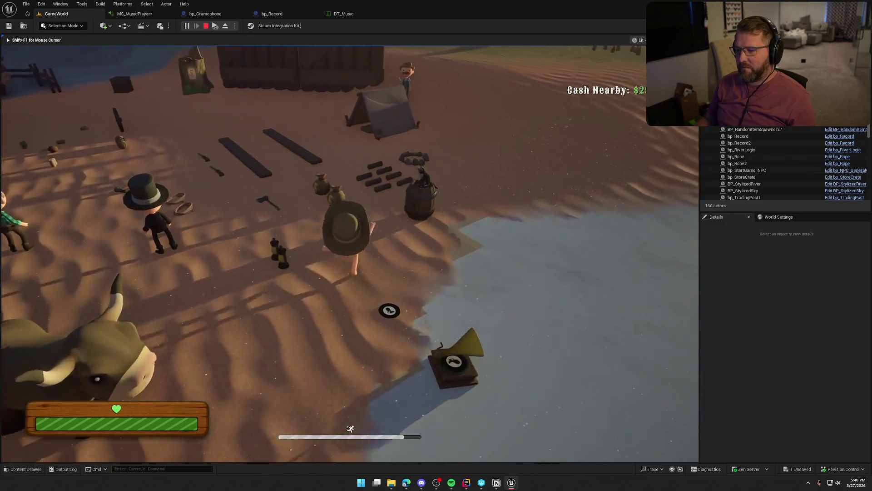
{"action": "key", "text": "shift+w"}
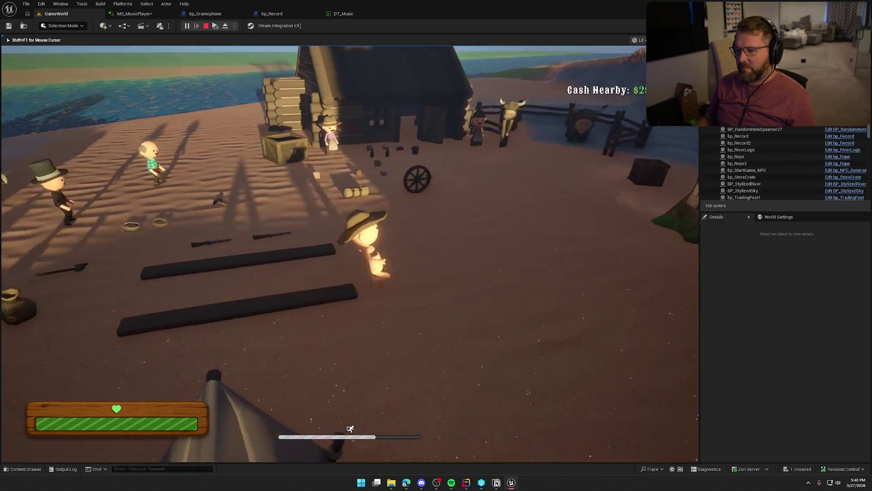
{"action": "key", "text": "shift+w"}
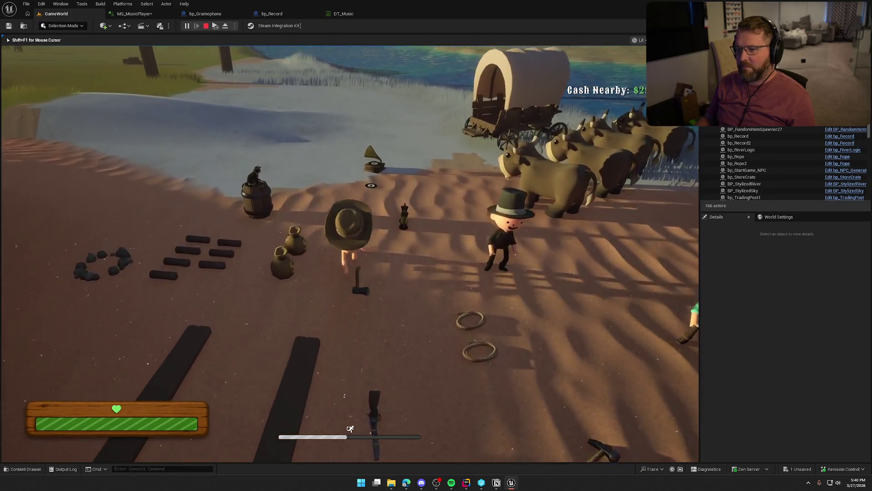
{"action": "key", "text": "shift+w"}
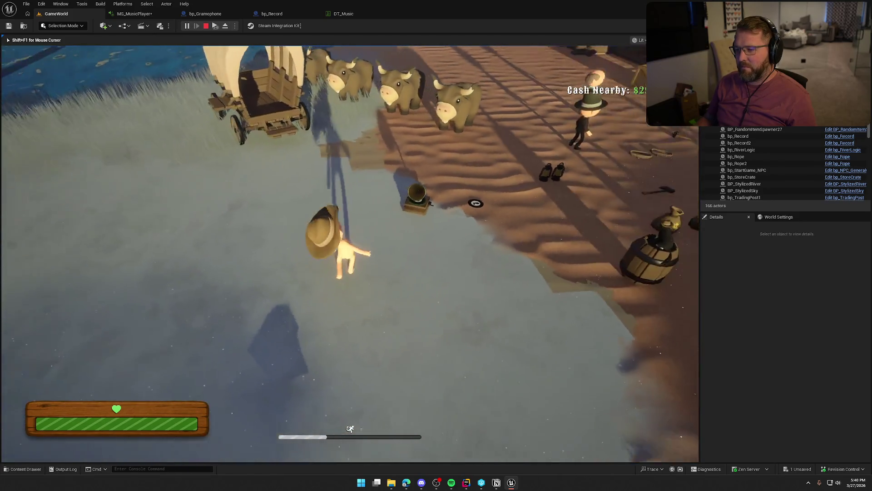
{"action": "key", "text": "w"}
{"action": "key", "text": "w"}
Pick up and set down the gramophone, then grab it again and run off carrying it.
{"action": "key", "text": "e"}
{"action": "key", "text": "e"}
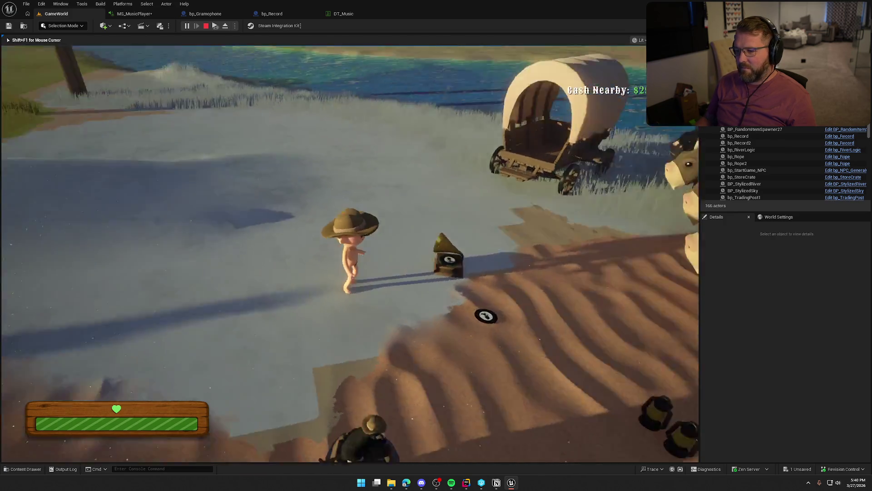
{"action": "key", "text": "e"}
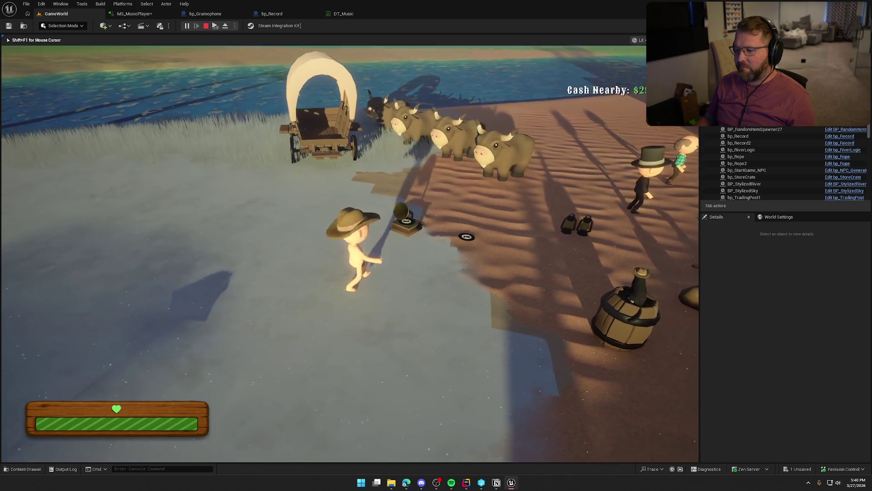
{"action": "key", "text": "e"}
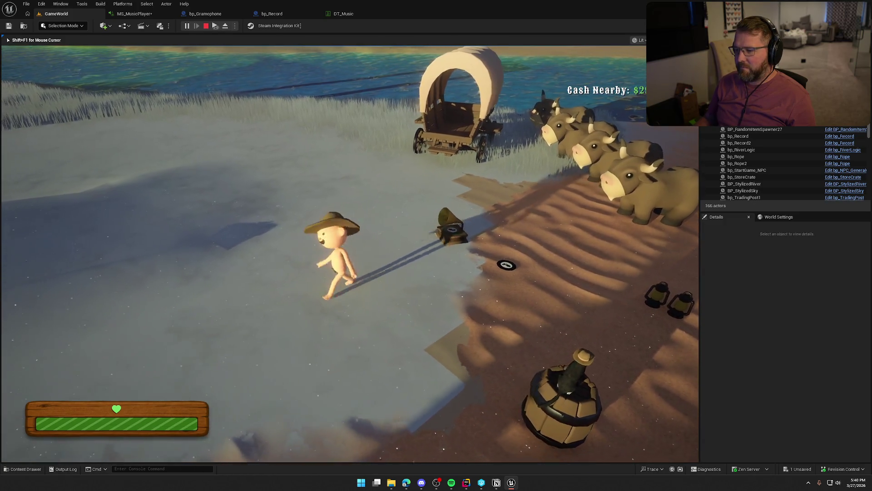
{"action": "key", "text": "w"}
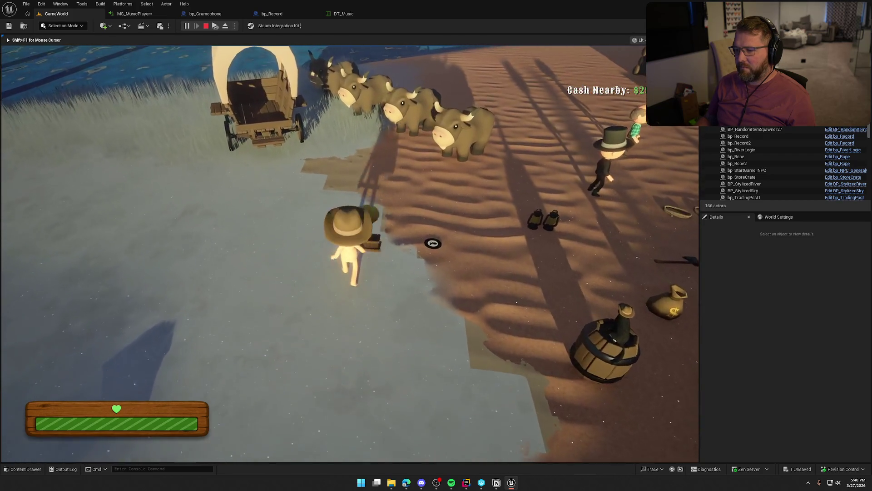
{"action": "key", "text": "e"}
{"action": "key", "text": "shift+w"}
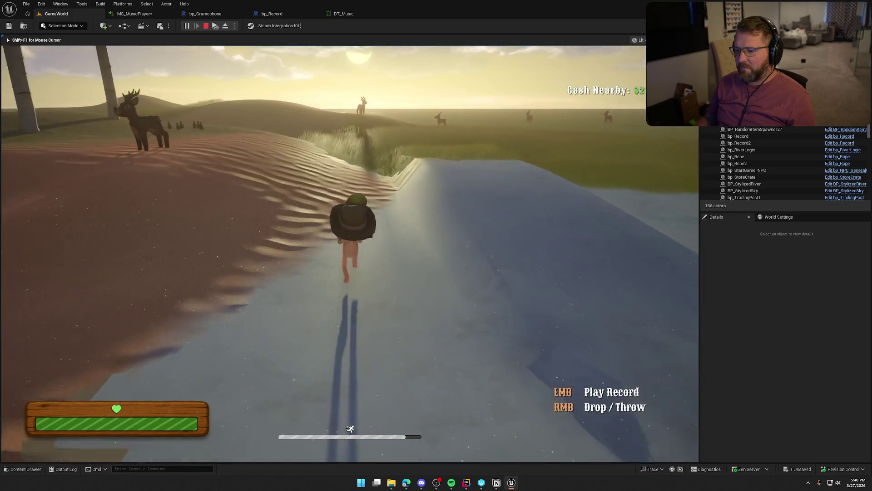
Run with the gramophone across the sand into the Lobby Trading Post toward the cattle.
{"action": "key", "text": "a"}
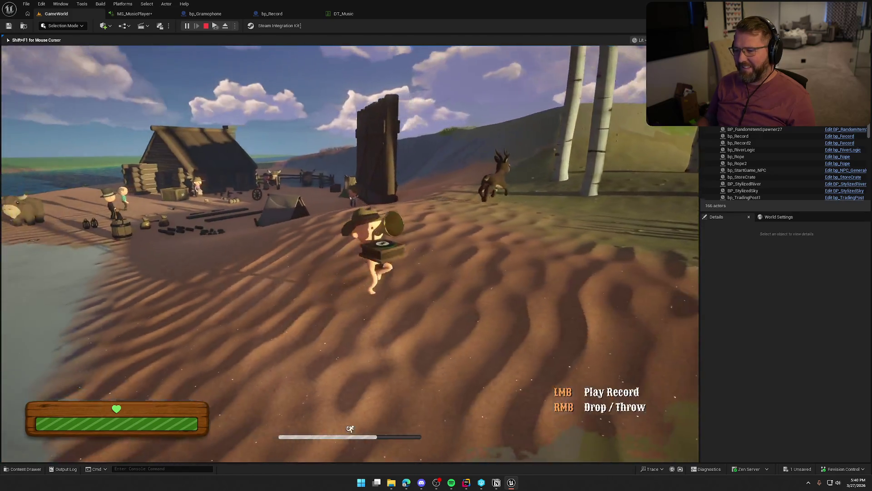
{"action": "key", "text": "w"}
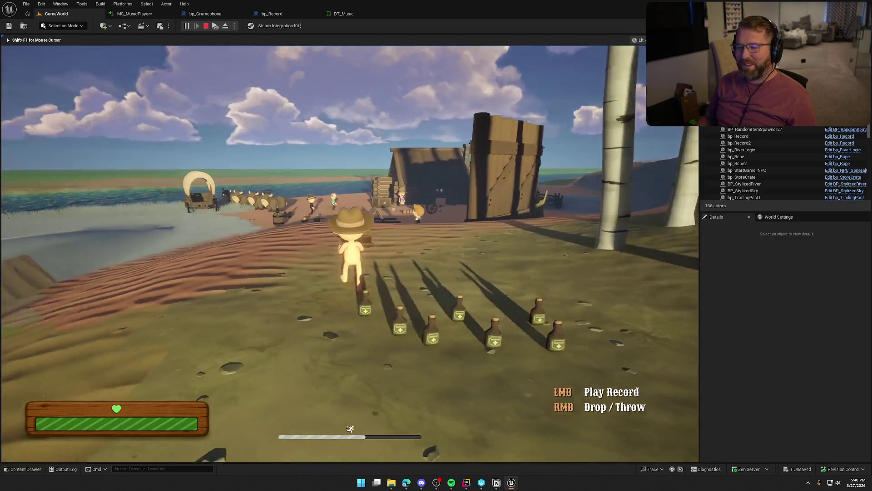
{"action": "key", "text": "shift+w"}
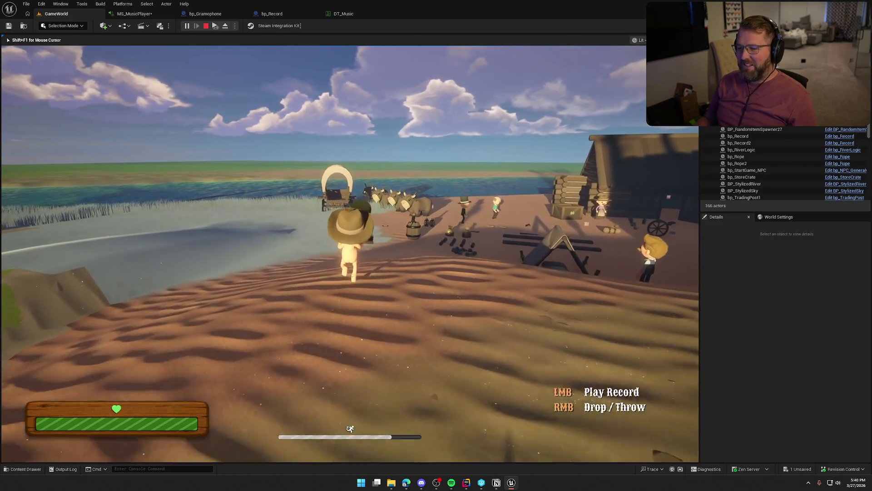
{"action": "key", "text": "w"}
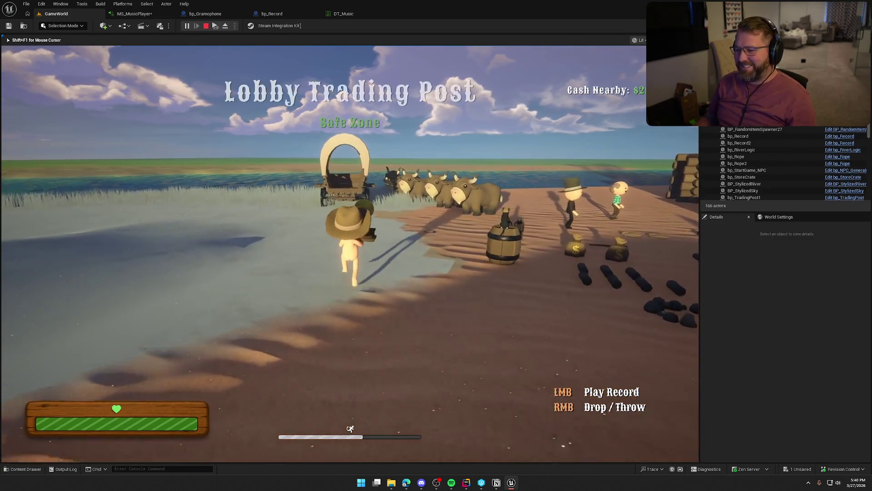
{"action": "key", "text": "w"}
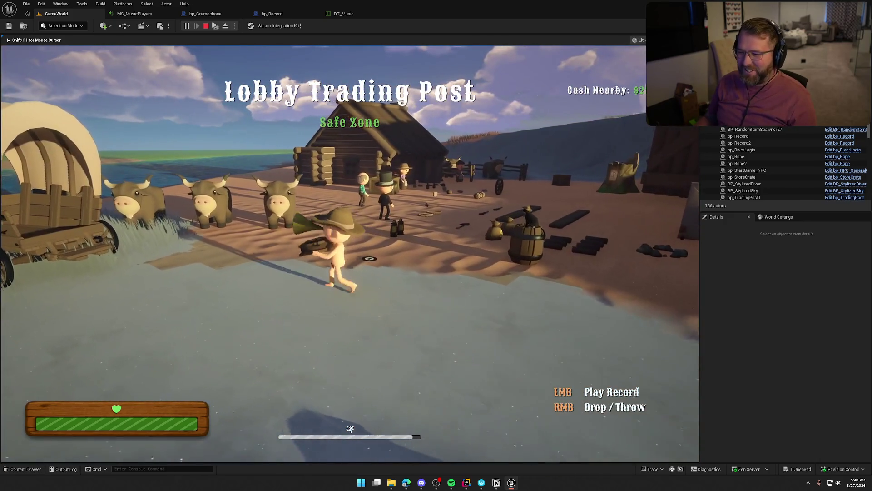
{"action": "key", "text": "w"}
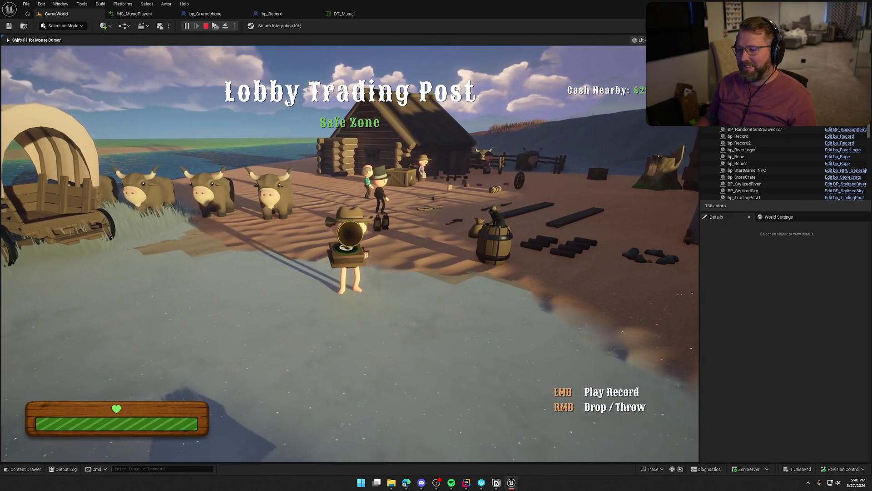
Sprint past the covered wagon, swim the river, climb the bank and reach the wagon.
{"action": "key", "text": "shift+w"}
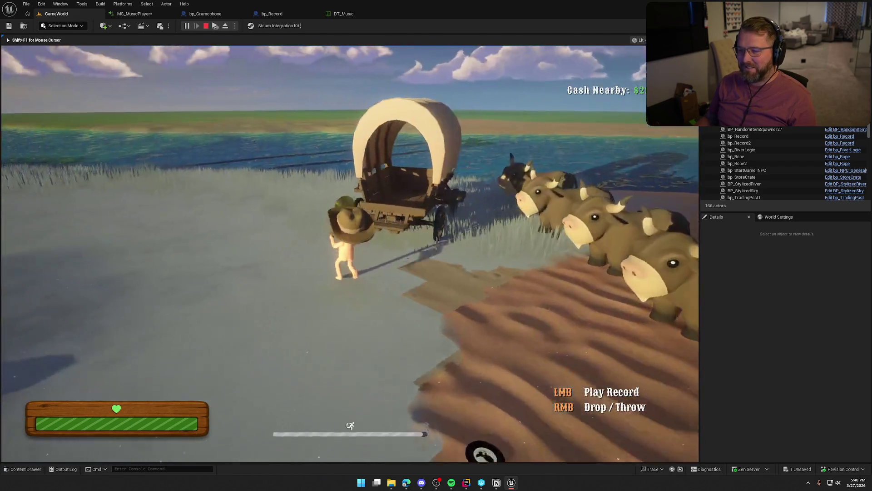
{"action": "key", "text": "shift+w"}
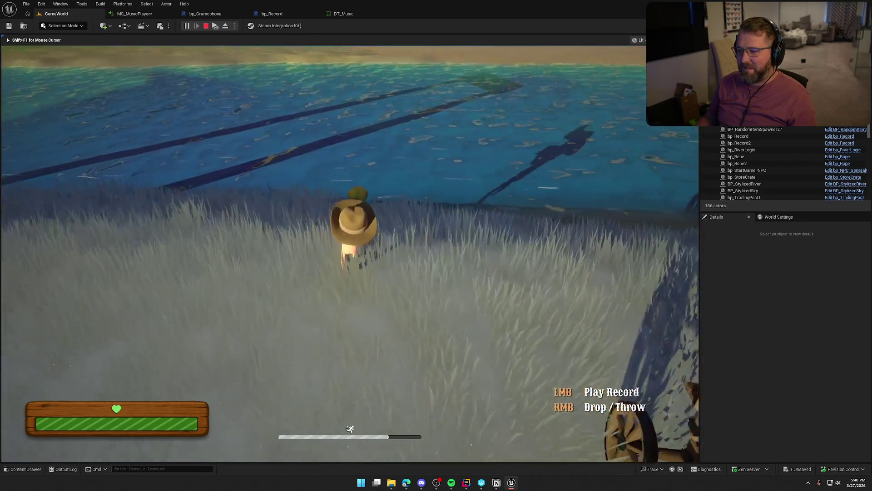
{"action": "key", "text": "w"}
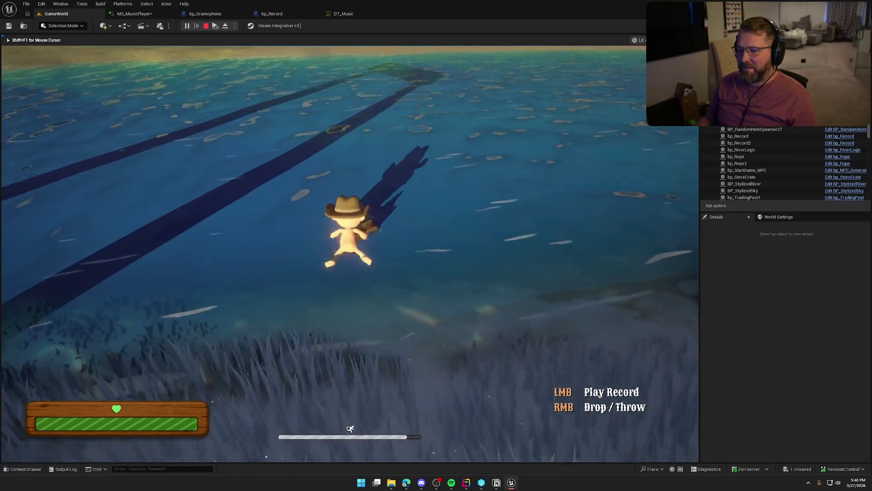
{"action": "key", "text": "shift+w"}
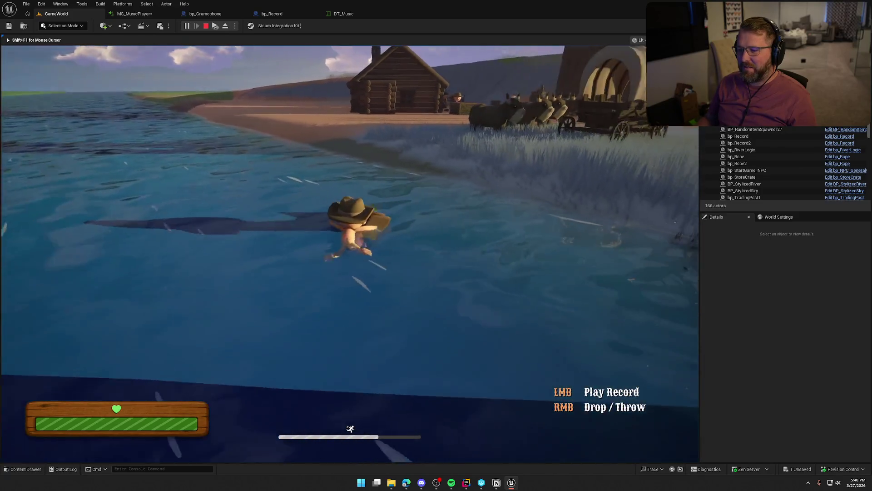
{"action": "key", "text": "shift+w"}
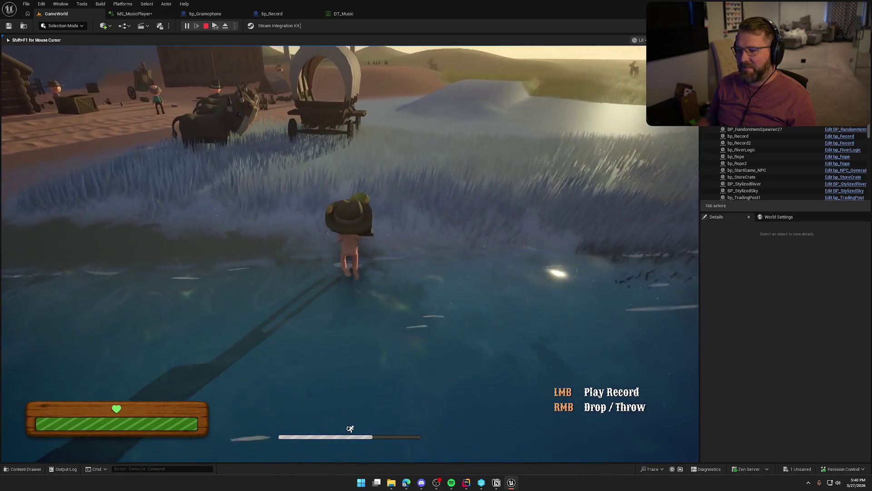
{"action": "key", "text": "shift+w"}
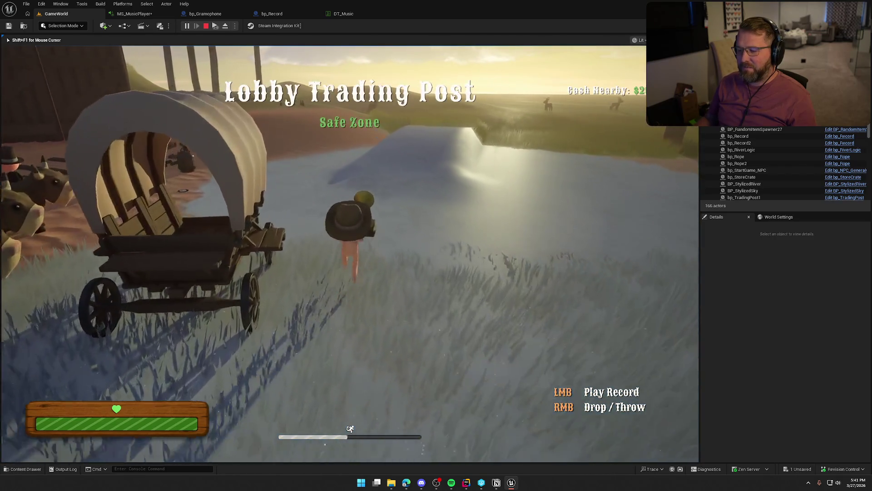
{"action": "key", "text": "w"}
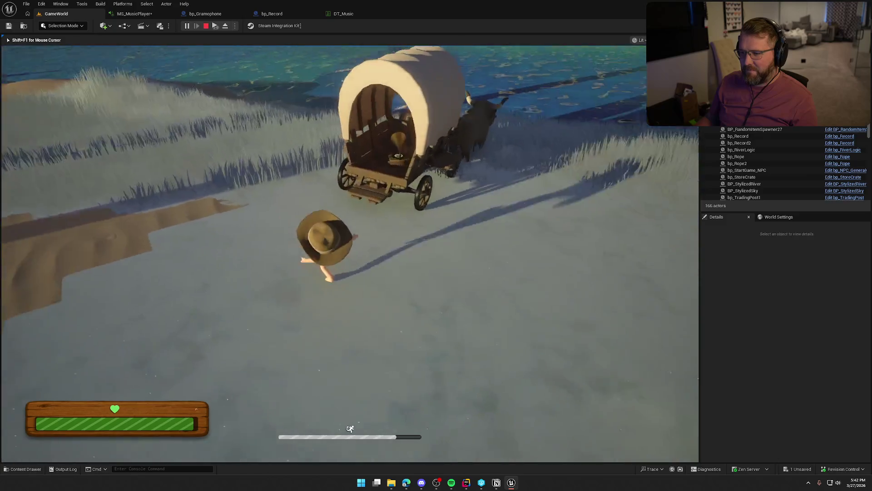
Take the gramophone out of the wagon and drop it on the riverbank near the record.
{"action": "key", "text": "e"}
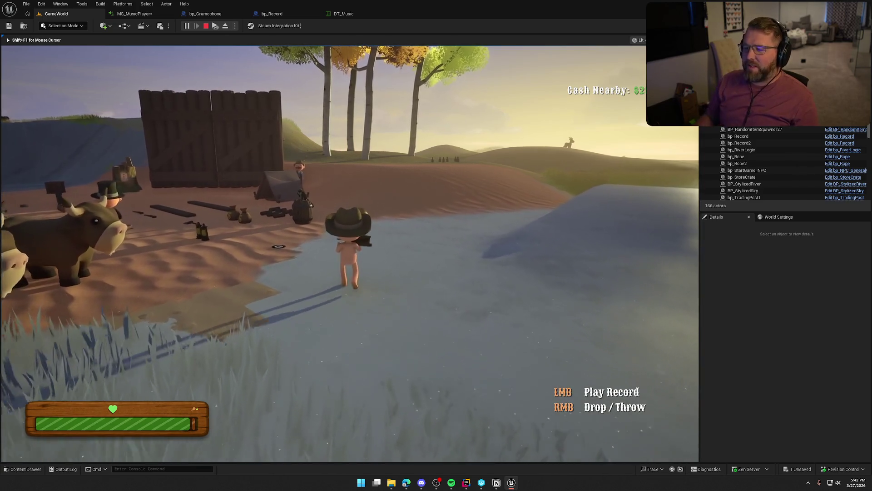
{"action": "right_click", "coordinate": [350, 253]}
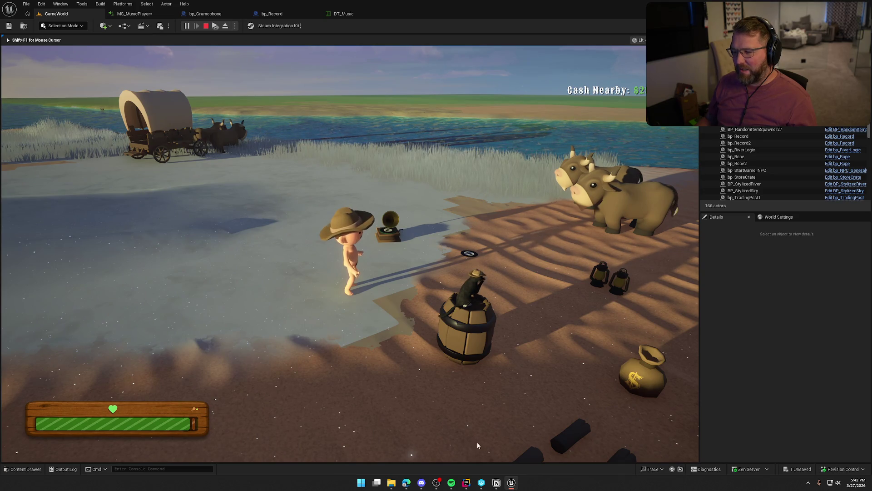
Exit play, Alt-drag a duplicate gramophone beside the original, then run and stop a play test.
{"action": "key", "text": "Escape"}
{"action": "left_click", "coordinate": [431, 196]}
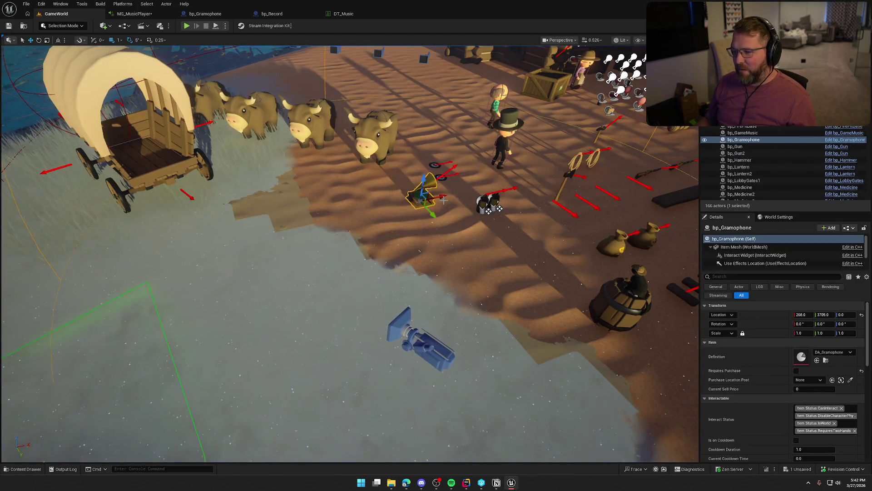
{"action": "left_click_drag", "start_coordinate": [438, 198], "coordinate": [367, 209]}
{"action": "left_click", "coordinate": [406, 230]}
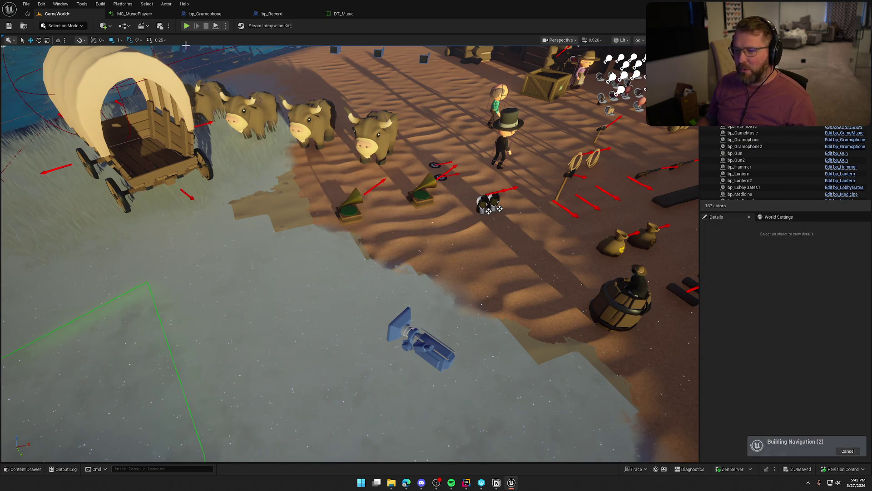
{"action": "left_click", "coordinate": [187, 26]}
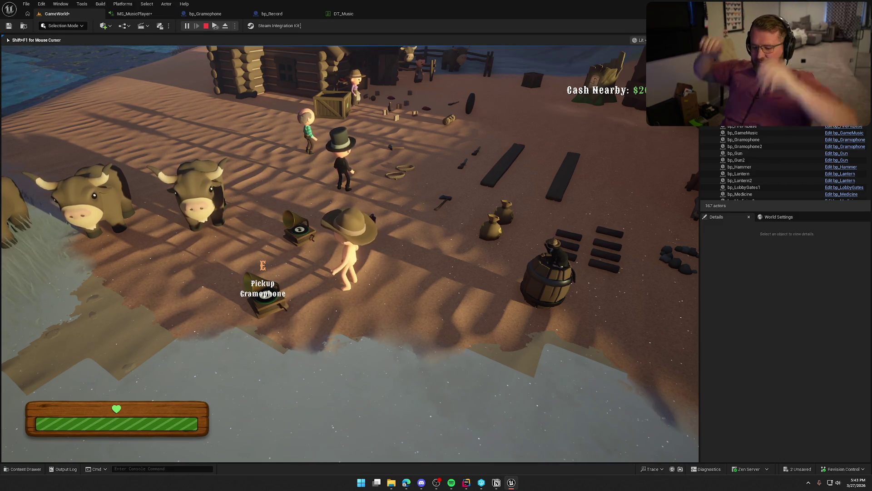
{"action": "key", "text": "Escape"}
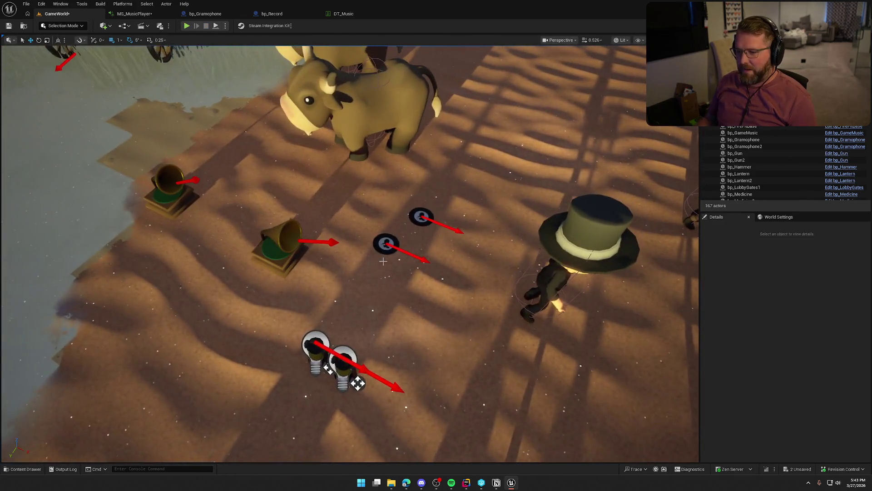
Select and delete the duplicate gramophone bp_Gramophone2, leaving the original beside the records.
{"action": "left_click", "coordinate": [386, 243]}
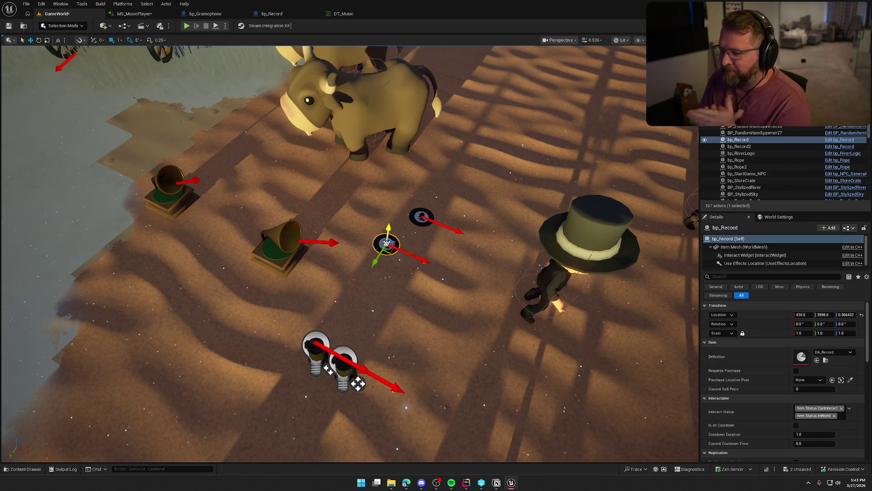
{"action": "left_click", "coordinate": [173, 188]}
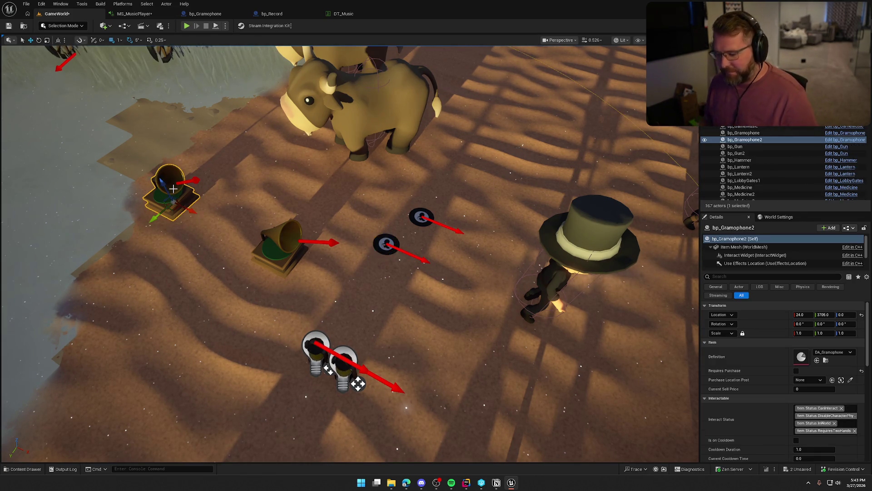
{"action": "key", "text": "Delete"}
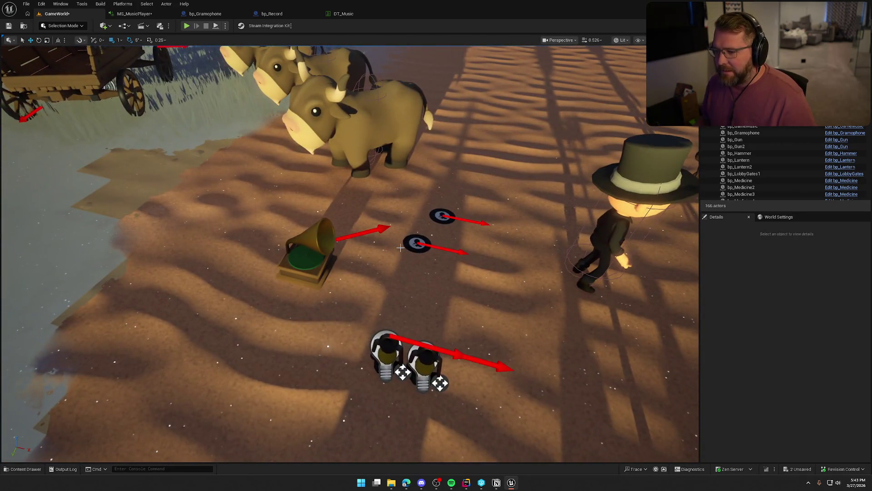
{"action": "left_click", "coordinate": [405, 242]}
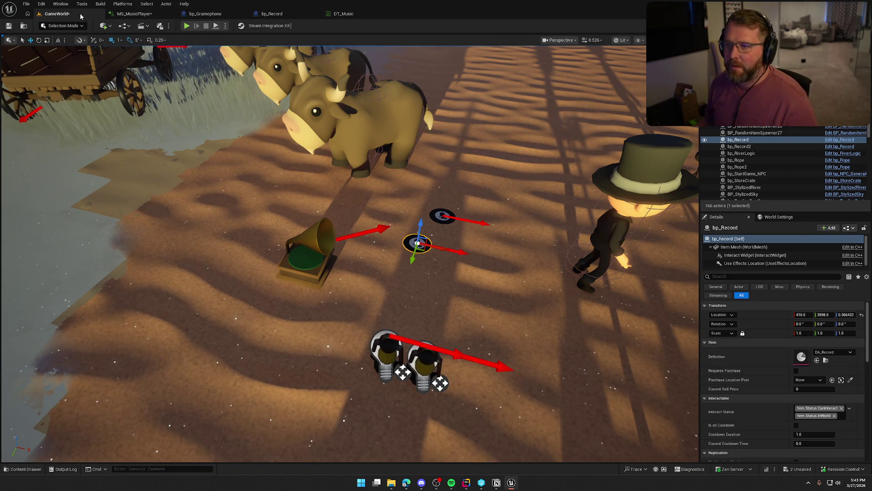
Check the DT_Music data table, then return to GameWorld and play the level again.
{"action": "left_click", "coordinate": [343, 13]}
{"action": "left_click", "coordinate": [188, 210]}
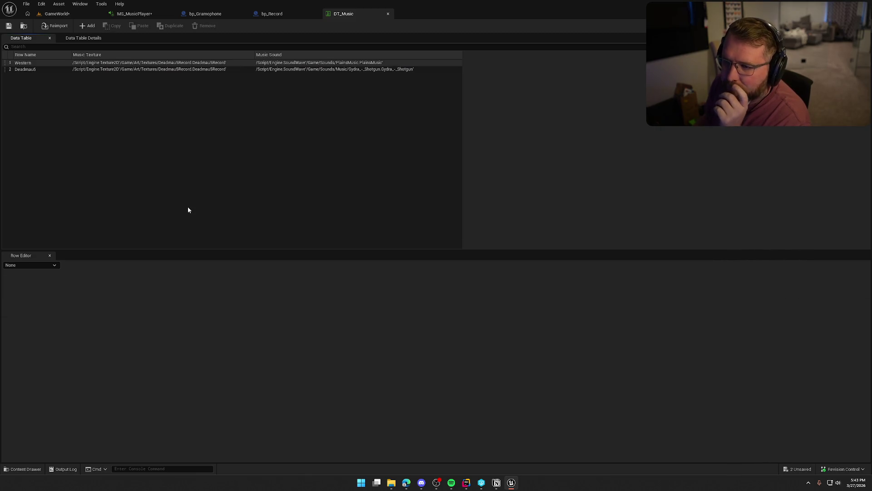
{"action": "left_click", "coordinate": [57, 14]}
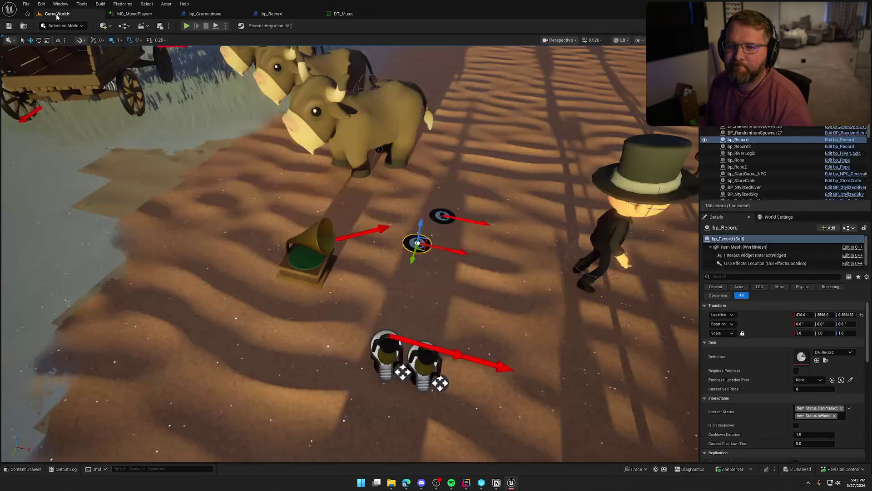
{"action": "left_click", "coordinate": [186, 26]}
Walk to the gramophone, pick it up, and drop it on the ground.
{"action": "key", "text": "w"}
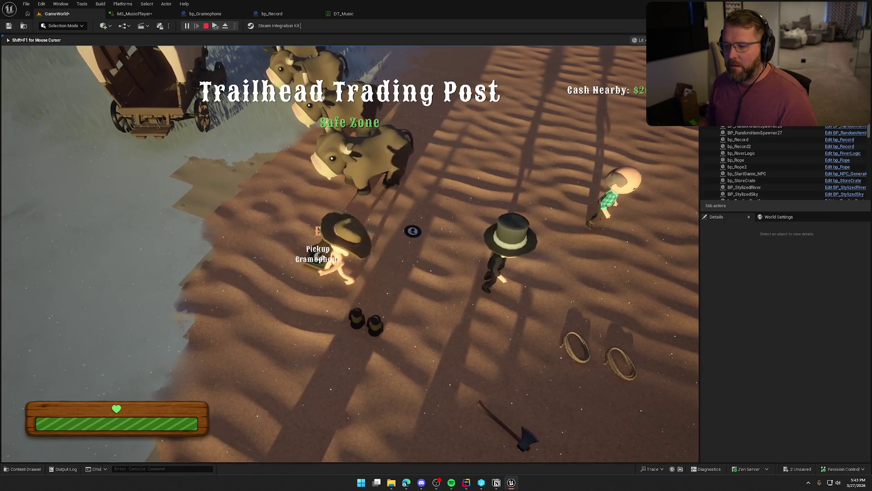
{"action": "key", "text": "d"}
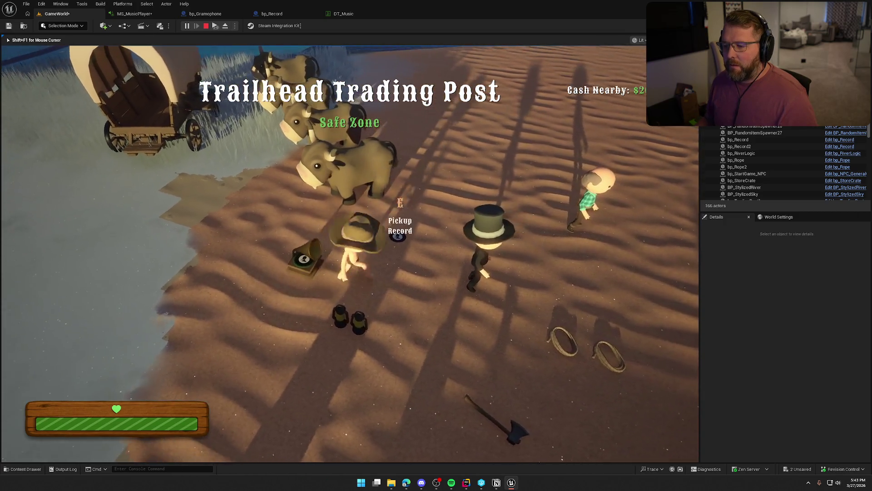
{"action": "key", "text": "a"}
{"action": "key", "text": "e"}
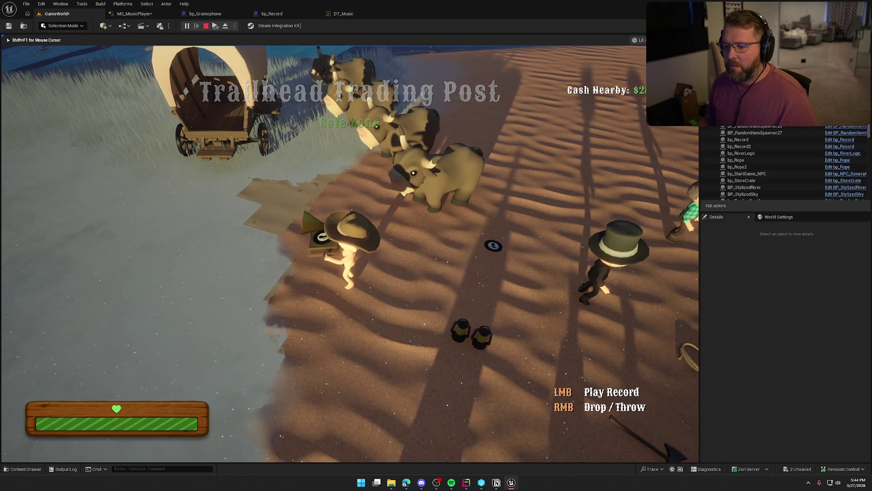
{"action": "right_click", "coordinate": [339, 148]}
Switch between the running game client windows via the Windows Start menu.
{"action": "key", "text": "super"}
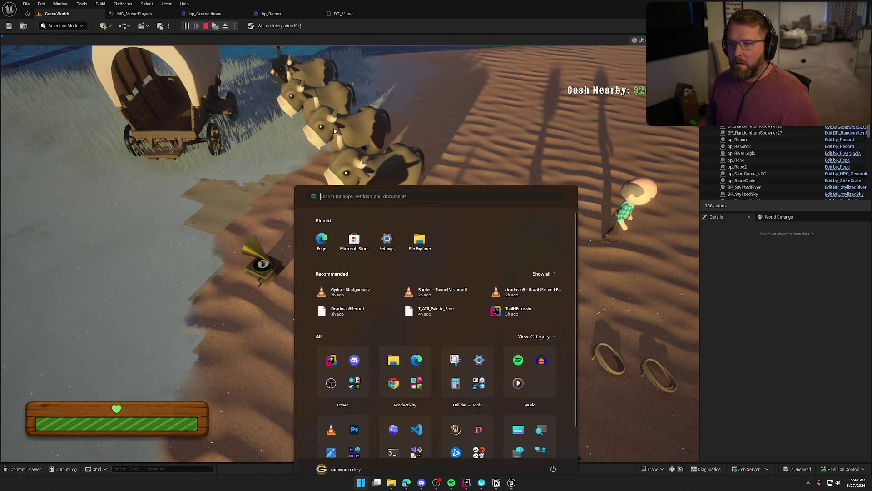
{"action": "key", "text": "super"}
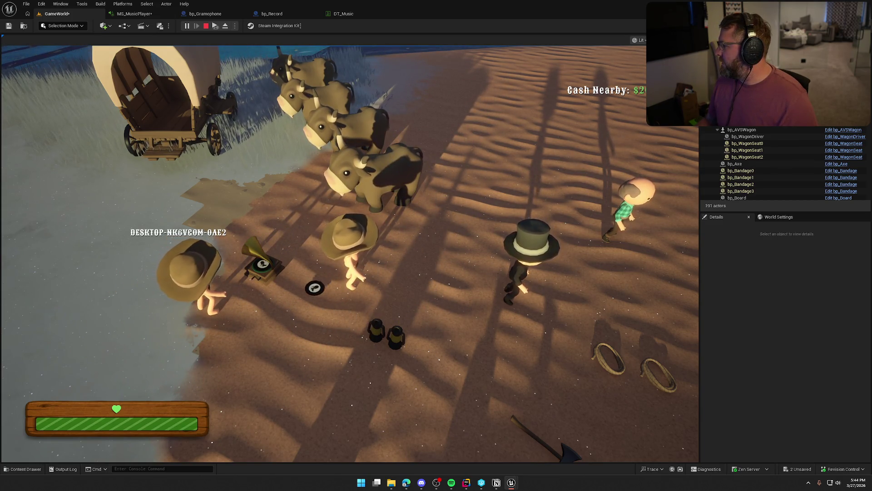
{"action": "key", "text": "super"}
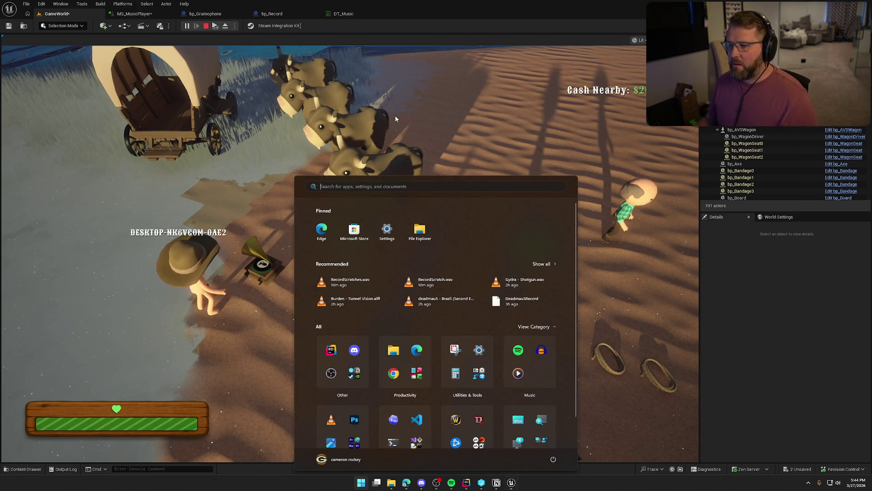
{"action": "left_click", "coordinate": [395, 119]}
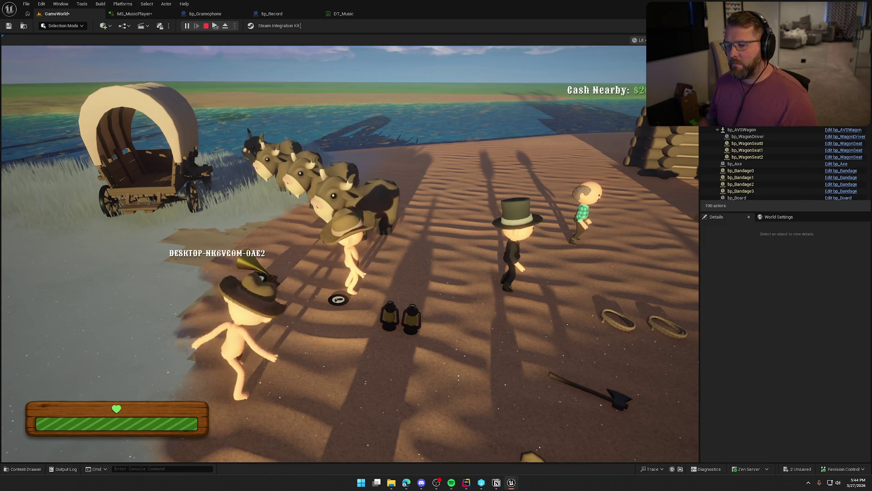
{"action": "key", "text": "super"}
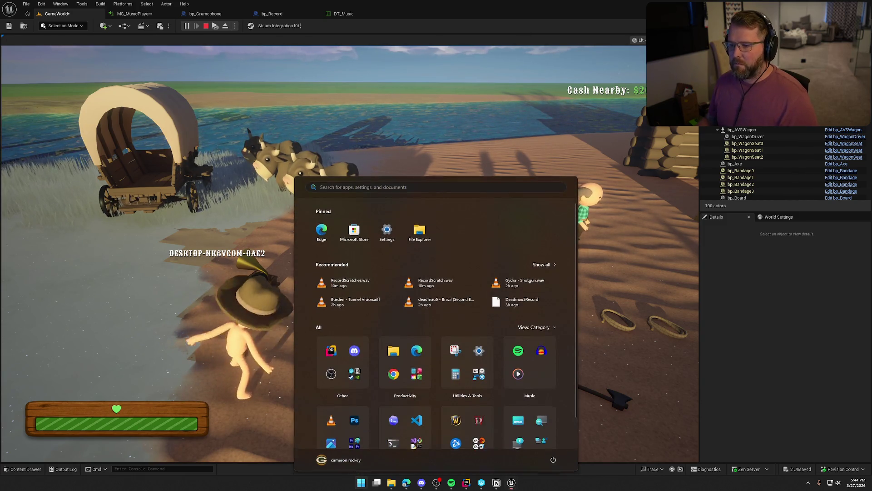
{"action": "left_click", "coordinate": [395, 95]}
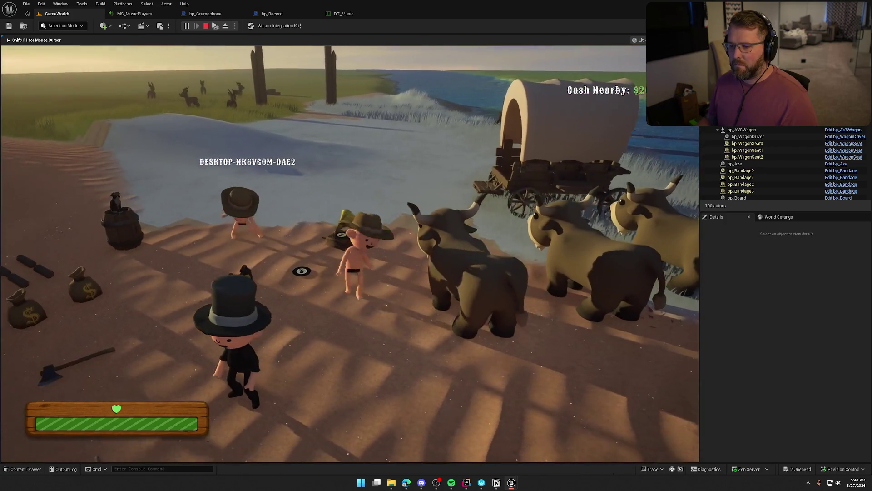
Walk the character across the camp over to the gramophone.
{"action": "key", "text": "w"}
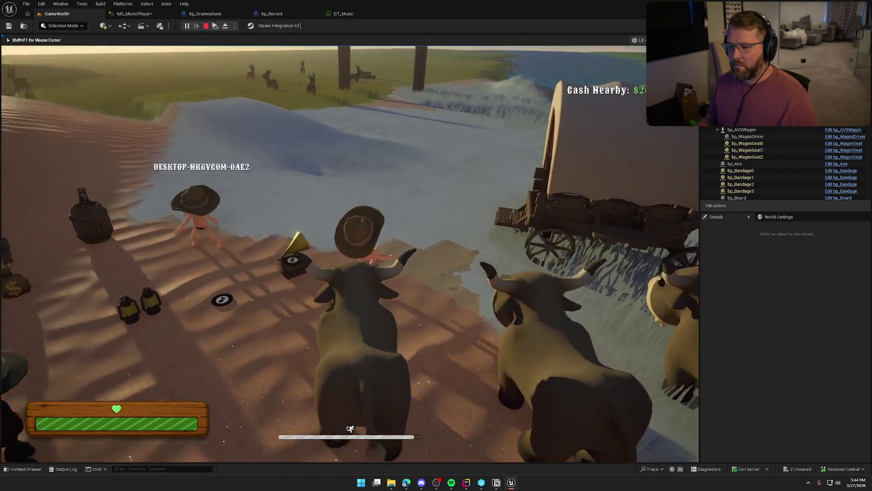
{"action": "key", "text": "w"}
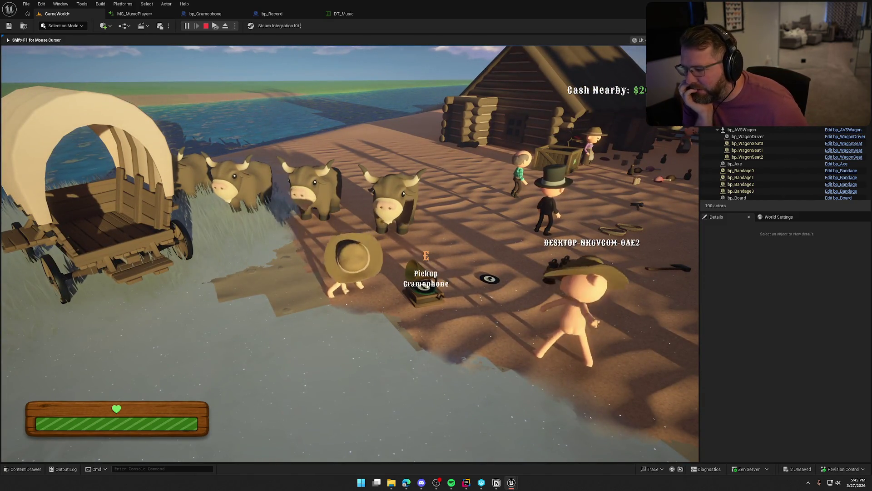
Pick up the gramophone, sprint across the camp, and set it down near the lanterns.
{"action": "key", "text": "e"}
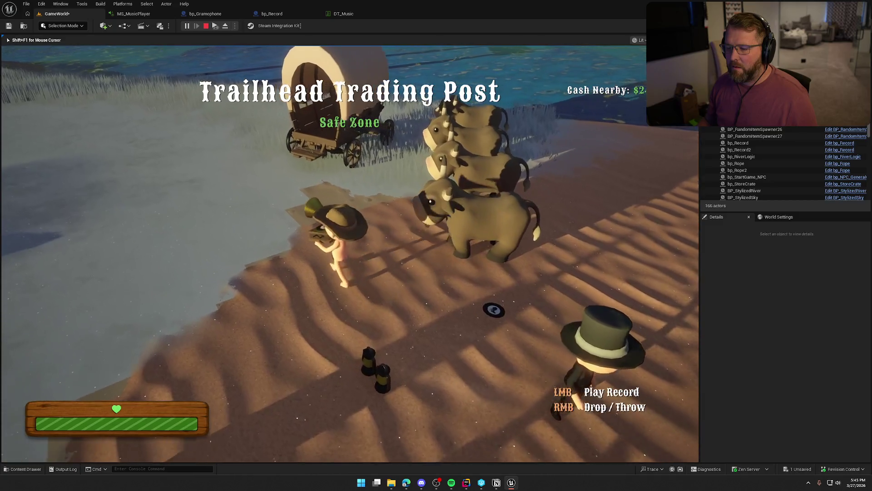
{"action": "key", "text": "shift+w"}
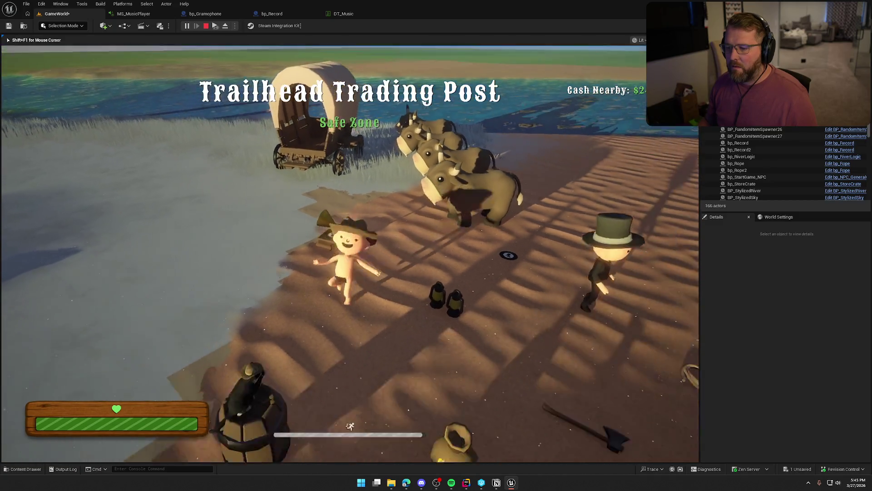
{"action": "key", "text": "shift+w"}
{"action": "key", "text": "w"}
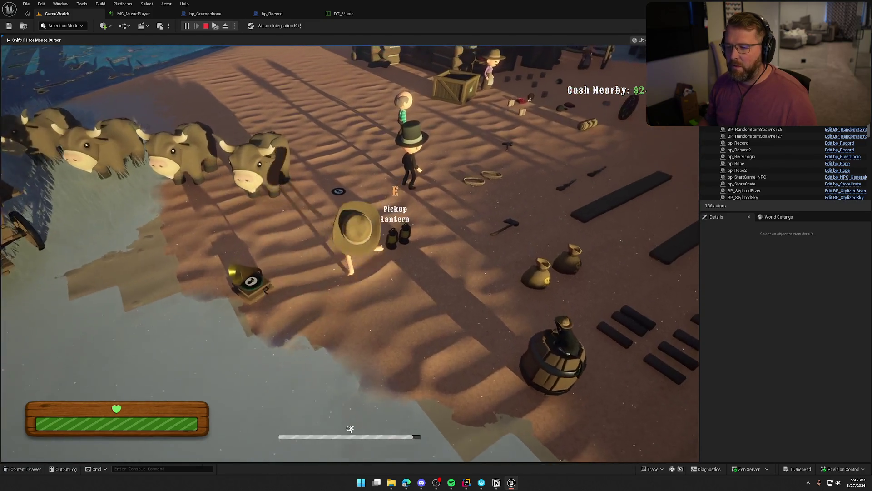
Carry the record to the gramophone, play it, then stop the play session.
{"action": "key", "text": "w"}
{"action": "key", "text": "e"}
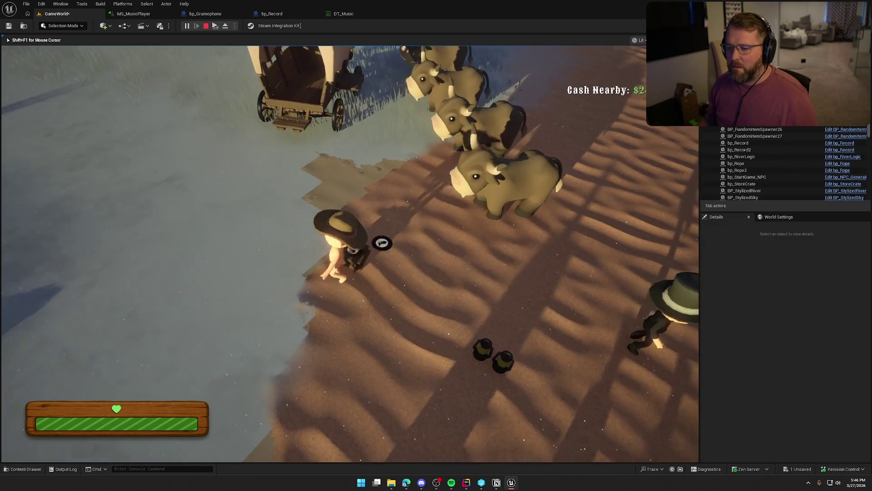
{"action": "key", "text": "e"}
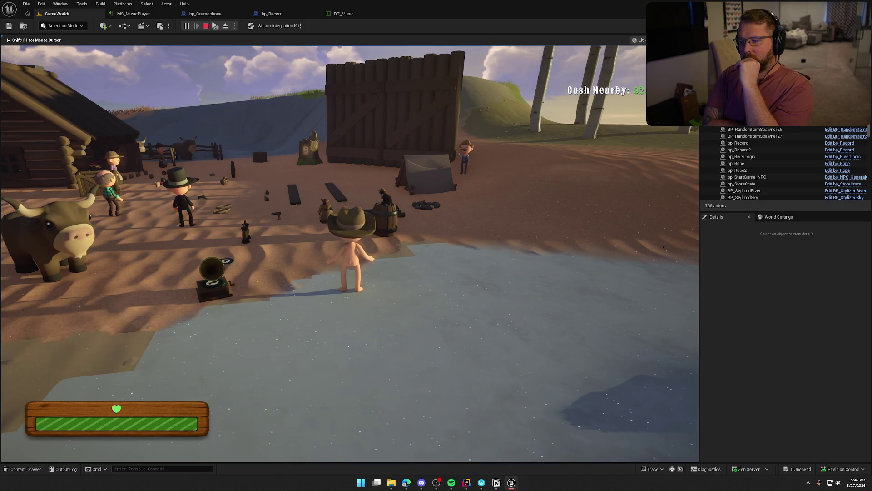
{"action": "key", "text": "Escape"}
Select the covered wagon and locate its WagonSounds sound component.
{"action": "left_click_drag", "start_coordinate": [408, 226], "coordinate": [112, 158]}
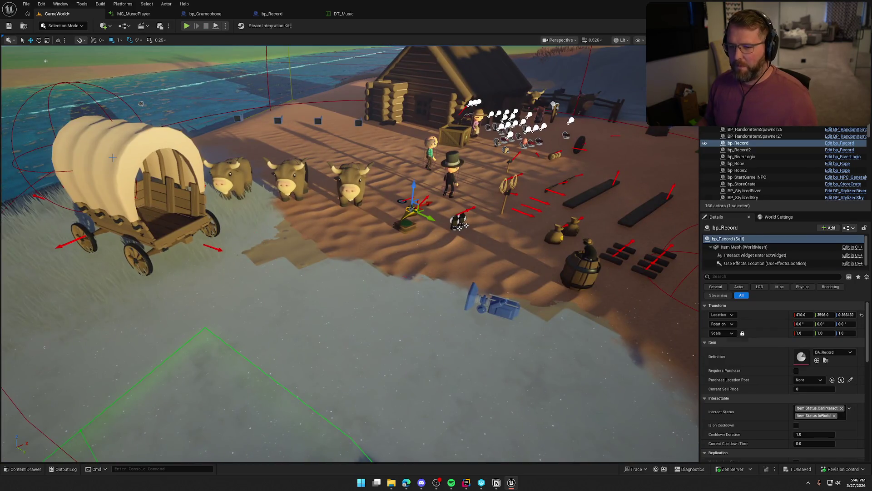
{"action": "left_click", "coordinate": [112, 158]}
{"action": "left_click_drag", "start_coordinate": [512, 204], "coordinate": [409, 195]}
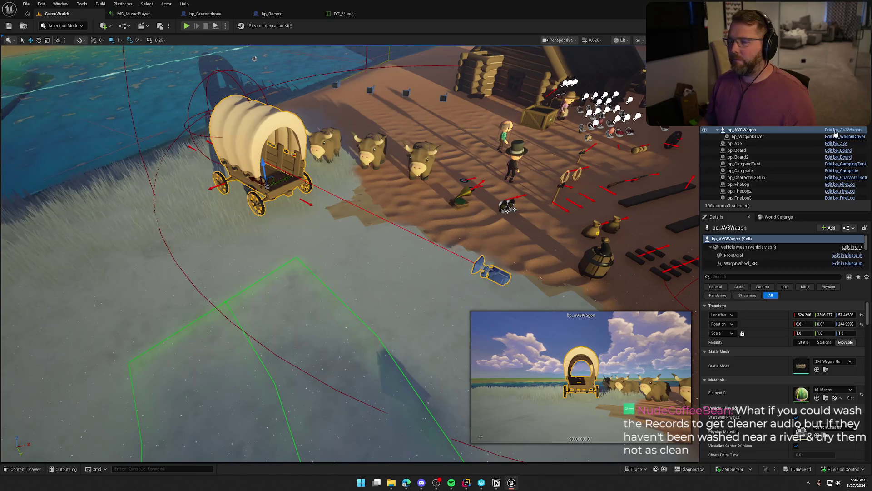
{"action": "scroll", "coordinate": [196, 163], "scroll_direction": "down", "scroll_amount": 5}
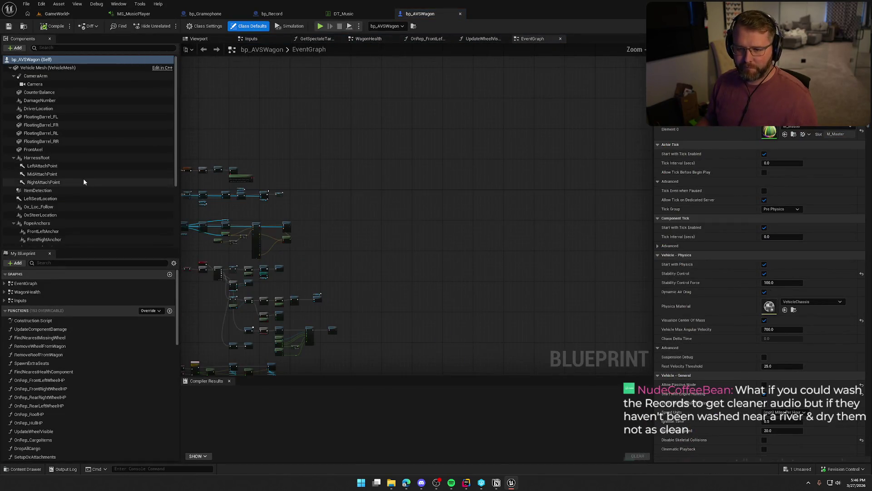
{"action": "scroll", "coordinate": [83, 178], "scroll_direction": "down", "scroll_amount": 4}
{"action": "left_click", "coordinate": [70, 199]}
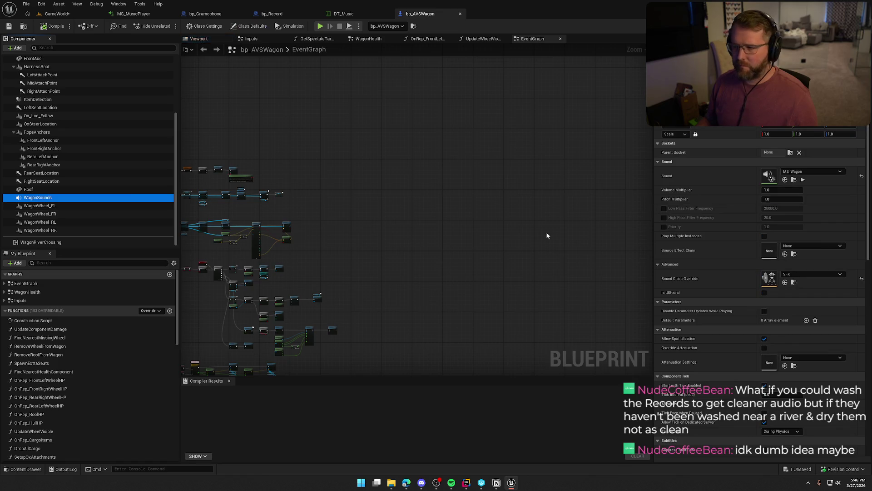
Set WagonSounds Volume Multiplier to 0.5, save and check out bp_AVSWagon, then replay the level.
{"action": "left_click", "coordinate": [786, 190]}
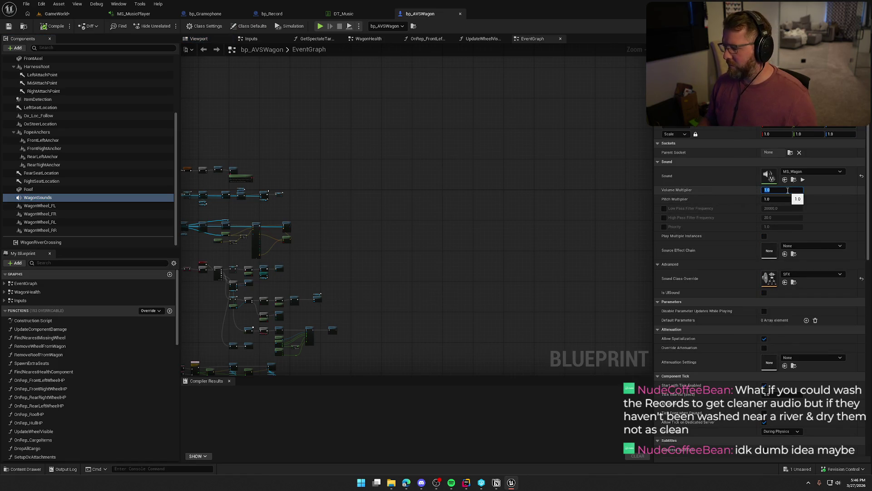
{"action": "type", "text": "0.5"}
{"action": "key", "text": "ctrl+s"}
{"action": "left_click", "coordinate": [446, 318]}
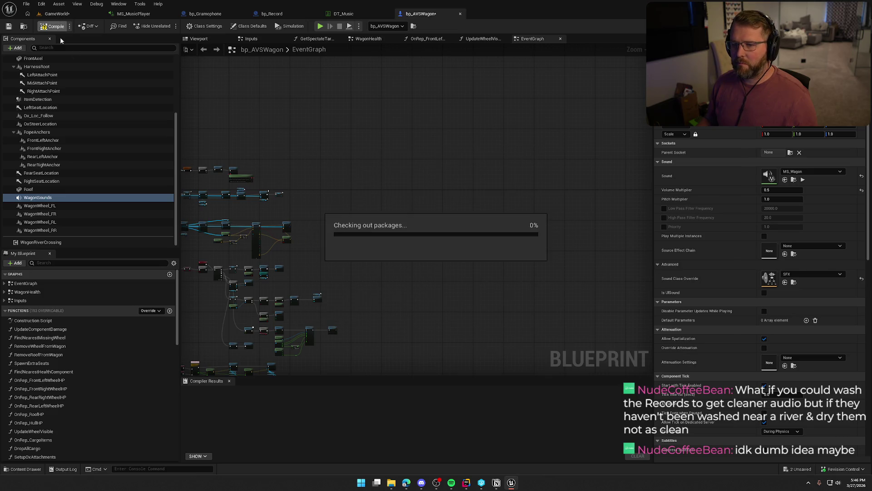
{"action": "left_click", "coordinate": [57, 14]}
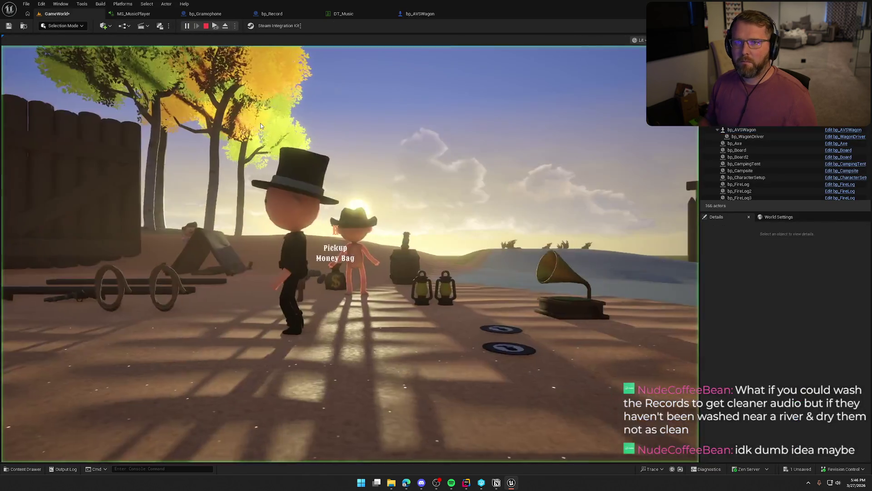
{"action": "left_click", "coordinate": [260, 123]}
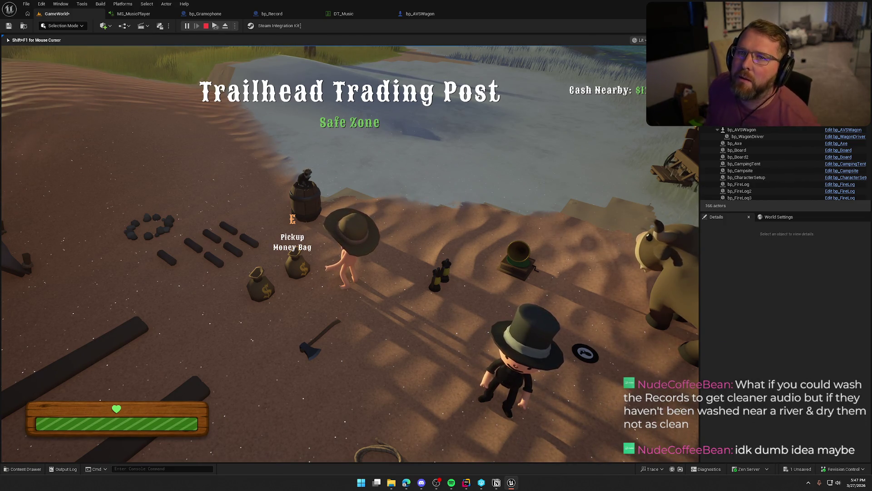
{"action": "key", "text": "shift+w"}
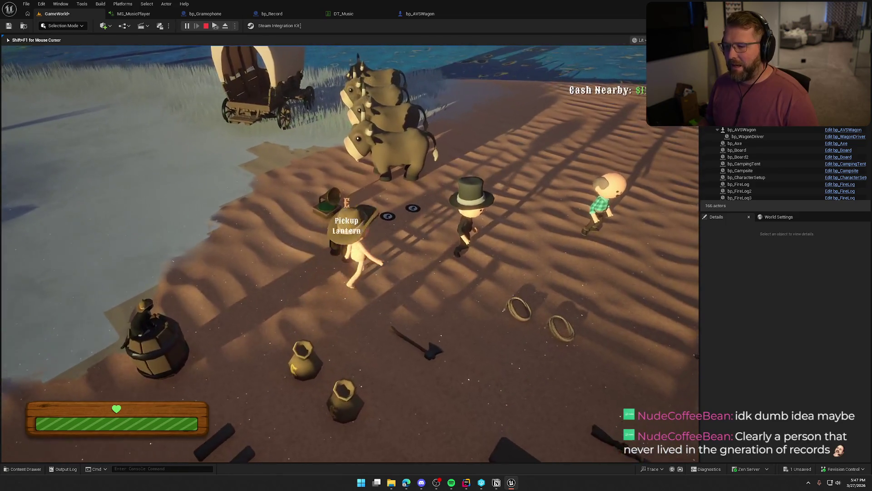
{"action": "key", "text": "e"}
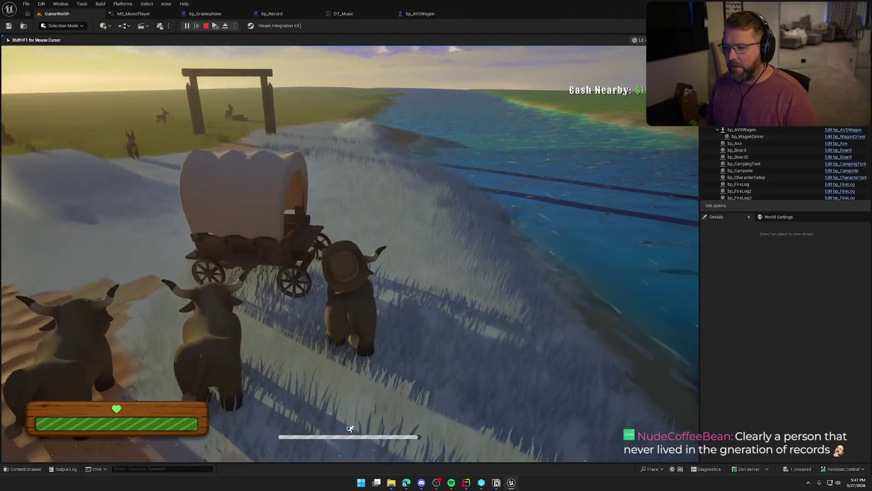
{"action": "key", "text": "e"}
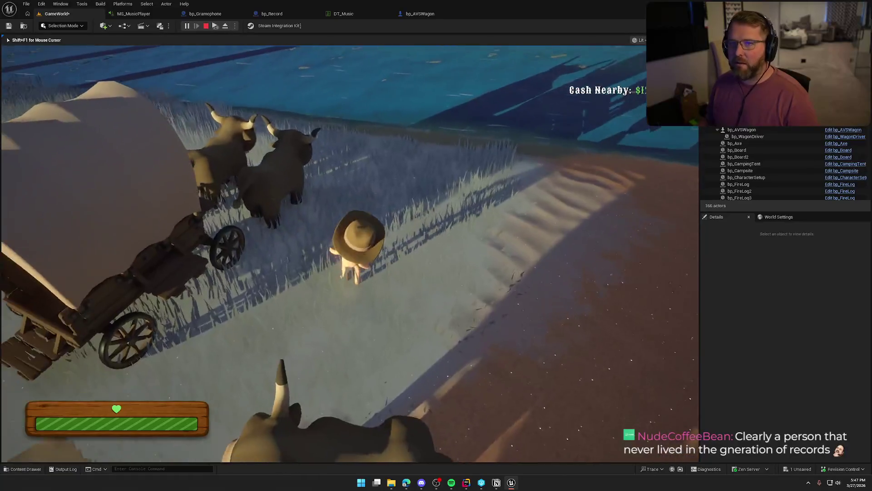
{"action": "key", "text": "w"}
{"action": "key", "text": "e"}
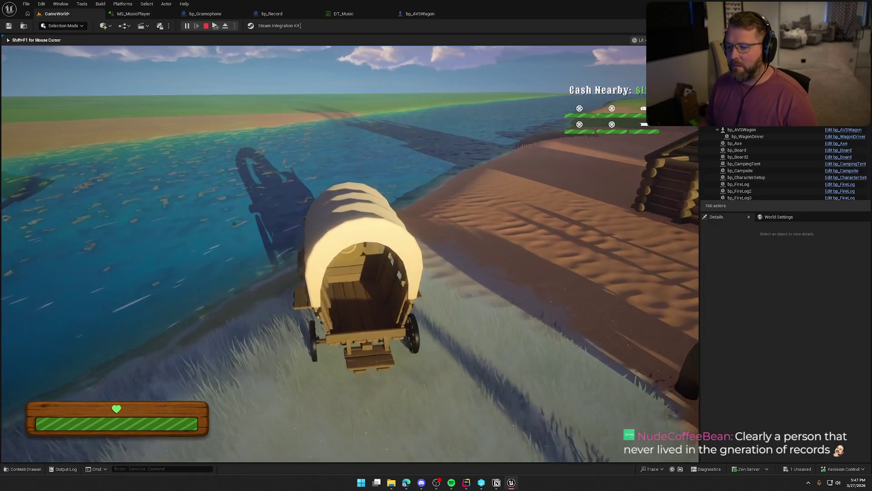
{"action": "key", "text": "d"}
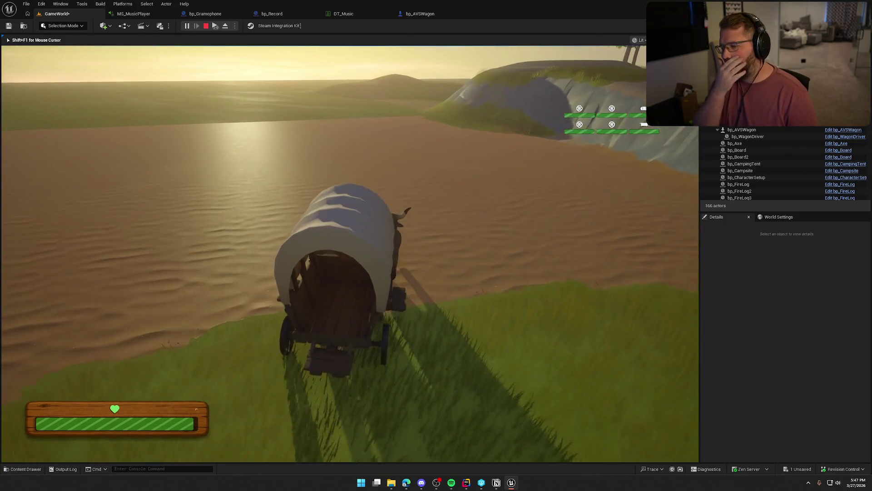
{"action": "key", "text": "Escape"}
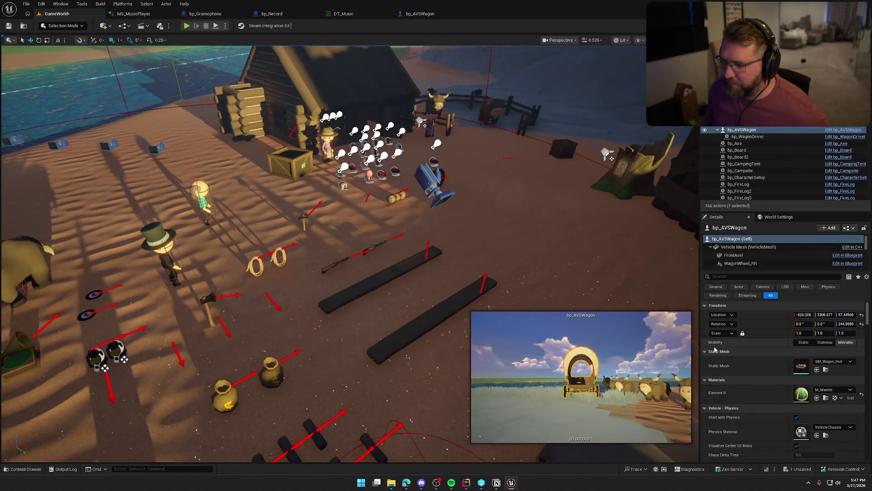
Toggle Game View with G to hide editor icons, then orbit toward the wagon and bison.
{"action": "key", "text": "g"}
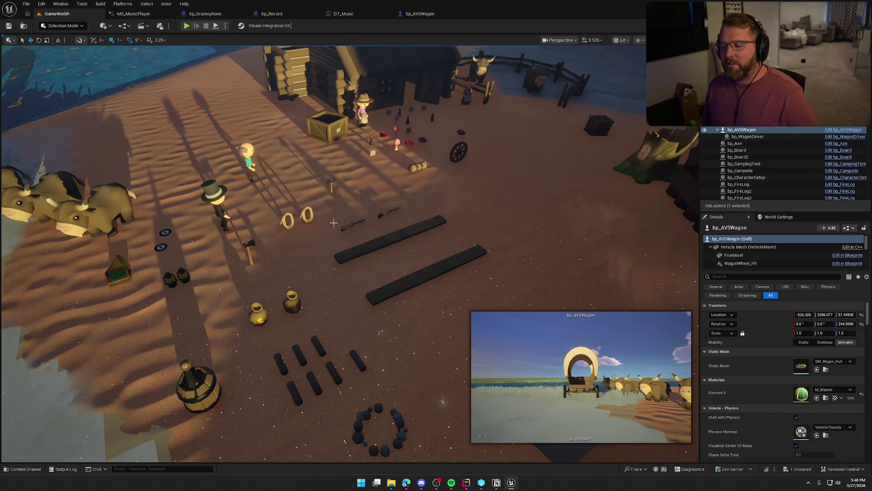
{"action": "mouse_move", "coordinate": [341, 234]}
{"action": "left_mouse_down"}
{"action": "mouse_move", "coordinate": [255, 241]}
{"action": "mouse_move", "coordinate": [342, 235]}
{"action": "left_mouse_up"}
{"action": "key", "text": "Escape"}
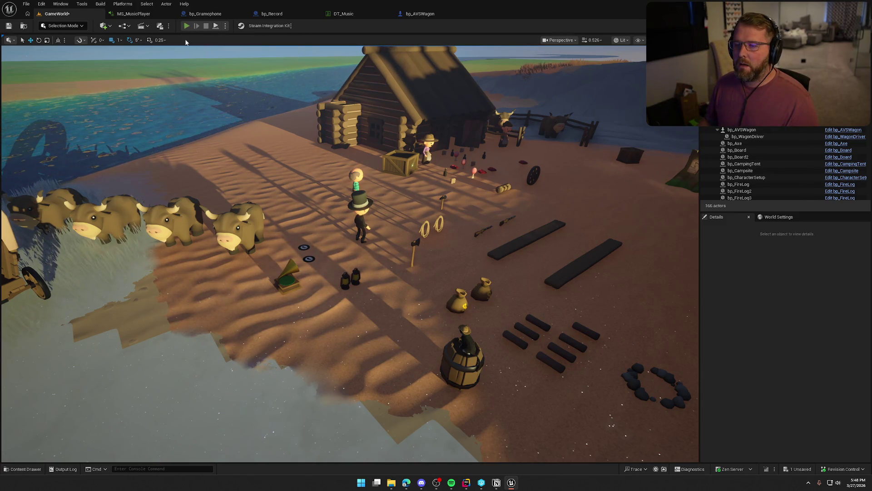
{"action": "left_click", "coordinate": [186, 27]}
{"action": "key", "text": "super"}
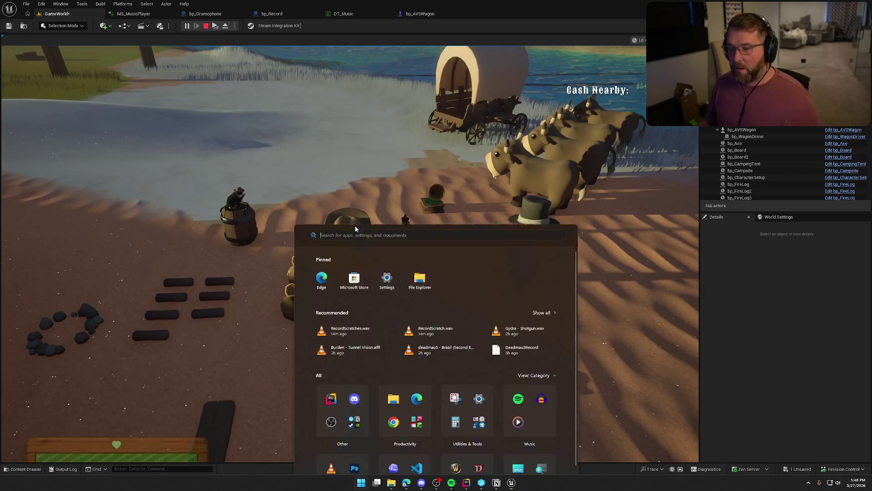
{"action": "left_click", "coordinate": [363, 244]}
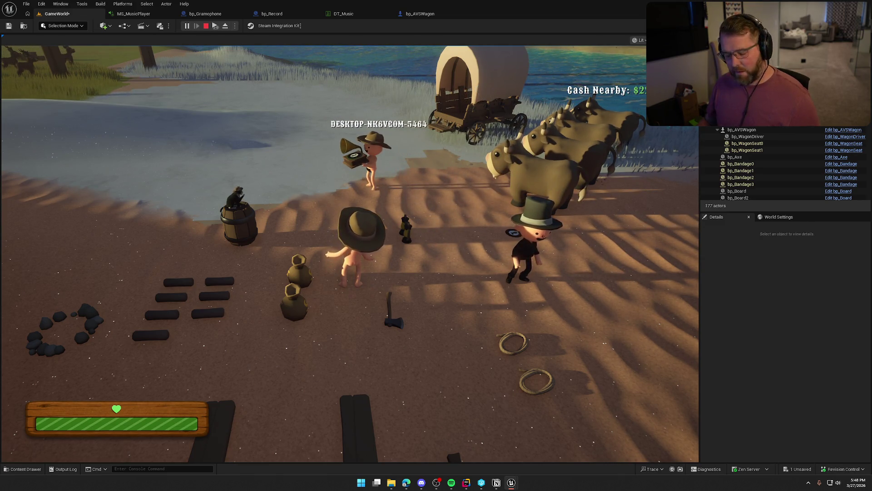
{"action": "key", "text": "super"}
{"action": "key", "text": "w"}
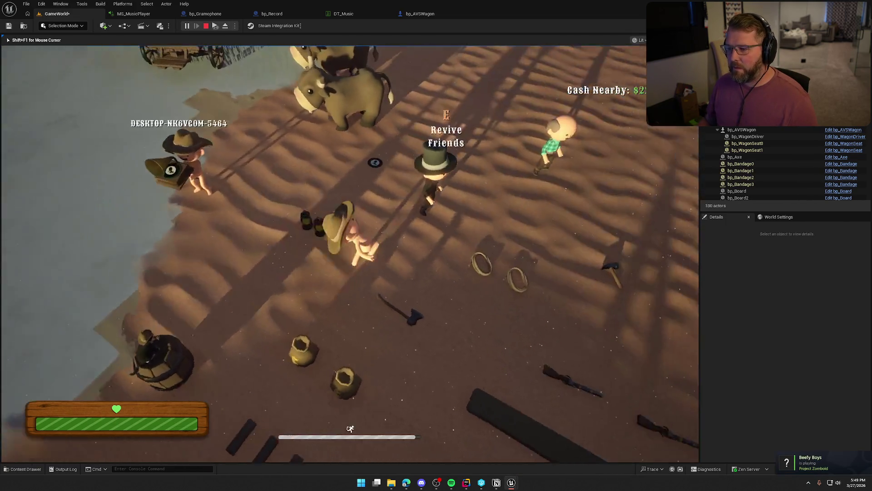
{"action": "key", "text": "w"}
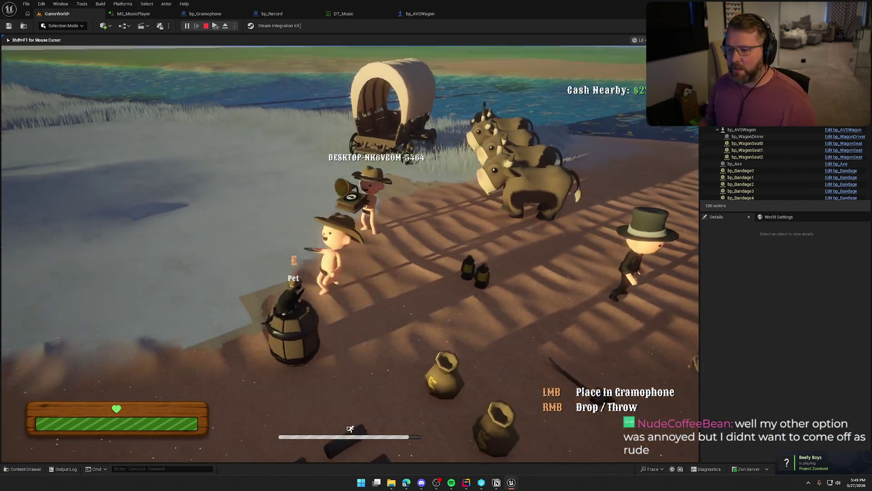
{"action": "key", "text": "w"}
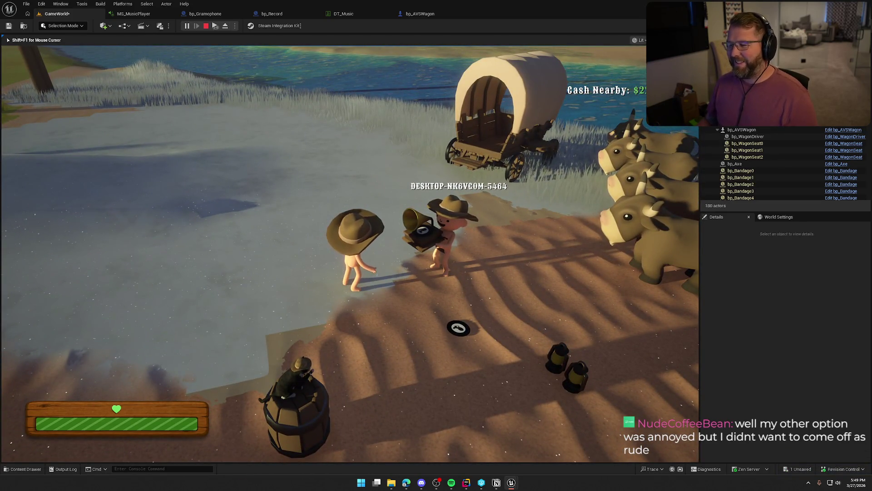
{"action": "key", "text": "w"}
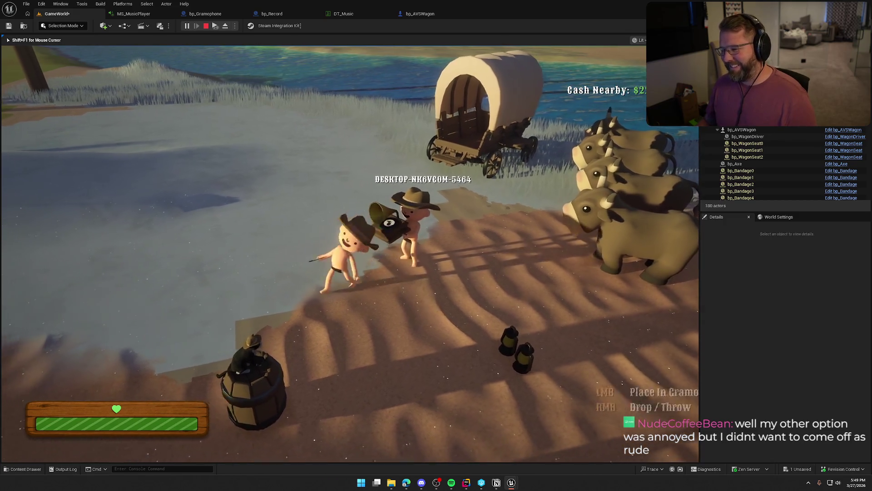
{"action": "key", "text": "e"}
{"action": "key", "text": "w"}
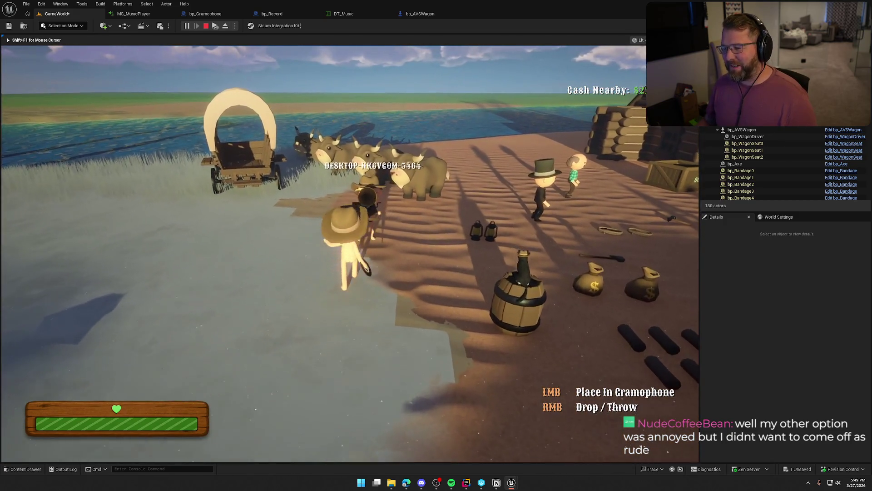
{"action": "key", "text": "w"}
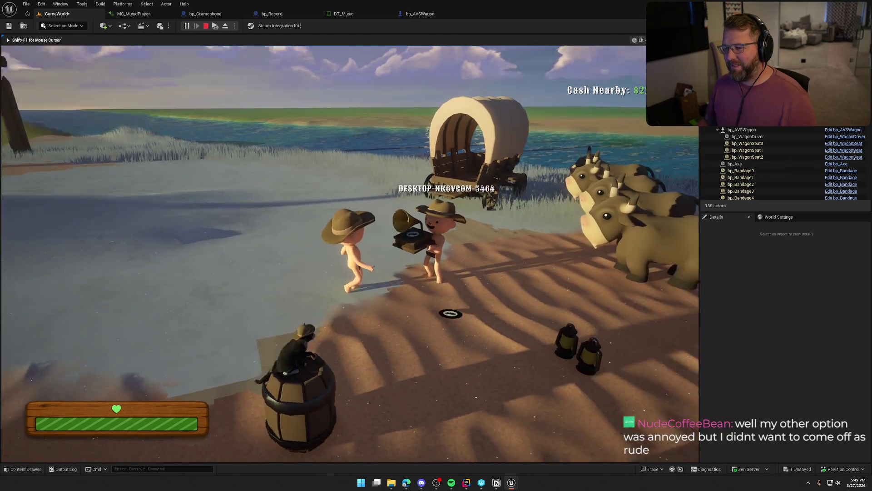
{"action": "key", "text": "w"}
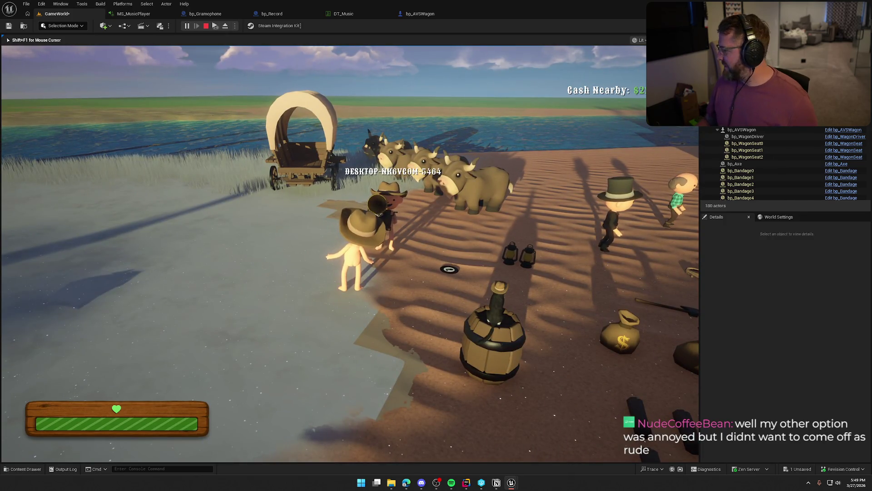
{"action": "key", "text": "super"}
{"action": "key", "text": "super"}
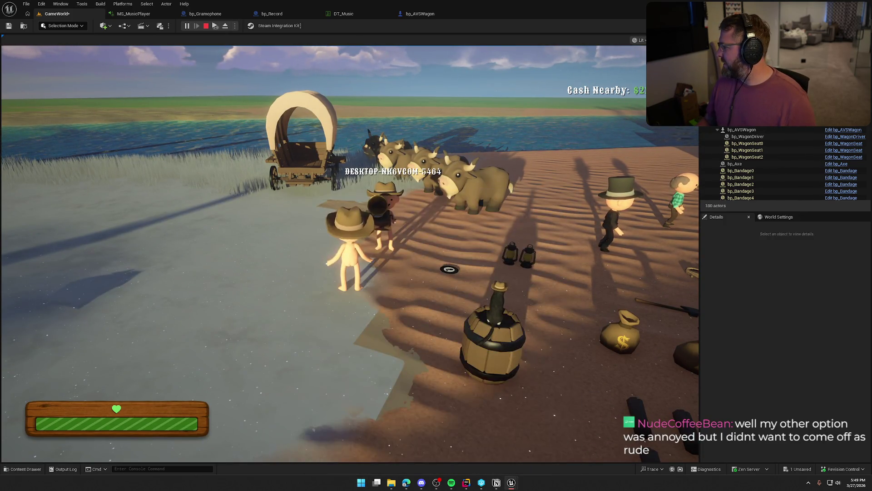
{"action": "key", "text": "Escape"}
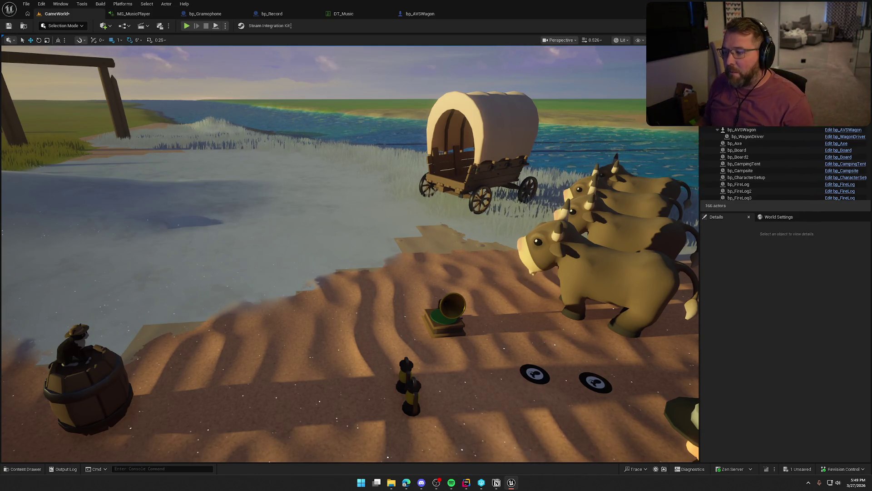
{"action": "left_click_drag", "start_coordinate": [350, 254], "coordinate": [327, 304]}
{"action": "mouse_move", "coordinate": [299, 257]}
{"action": "left_mouse_down"}
{"action": "mouse_move", "coordinate": [314, 247]}
{"action": "mouse_move", "coordinate": [300, 257]}
{"action": "left_mouse_up"}
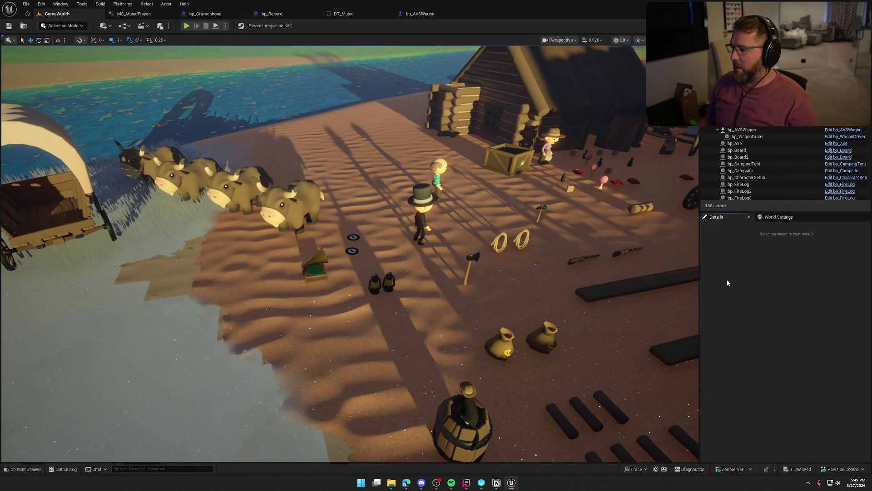
{"action": "mouse_move", "coordinate": [468, 285]}
{"action": "left_mouse_down"}
{"action": "mouse_move", "coordinate": [454, 288]}
{"action": "mouse_move", "coordinate": [467, 285]}
{"action": "left_mouse_up"}
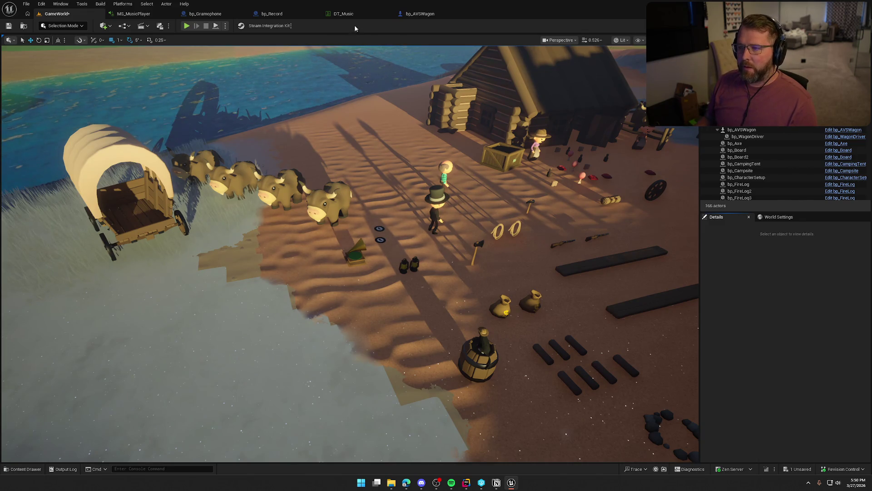
{"action": "left_click", "coordinate": [144, 14]}
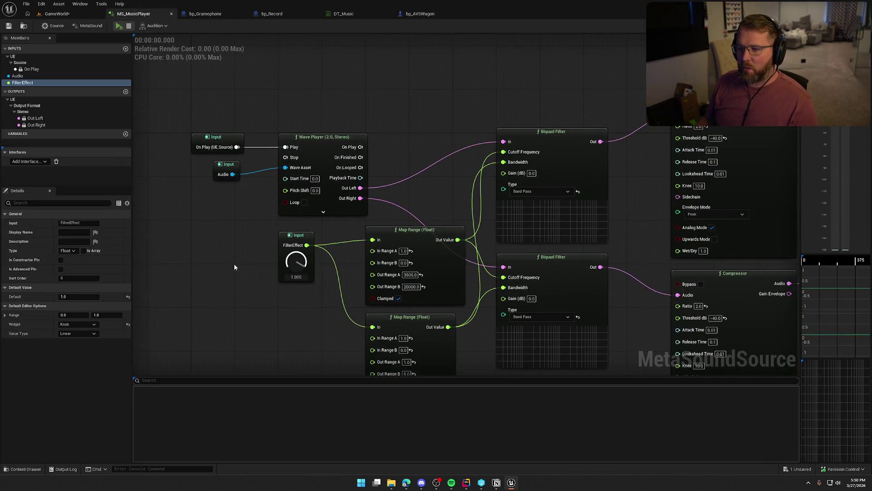
{"action": "left_click_drag", "start_coordinate": [205, 277], "coordinate": [216, 140]}
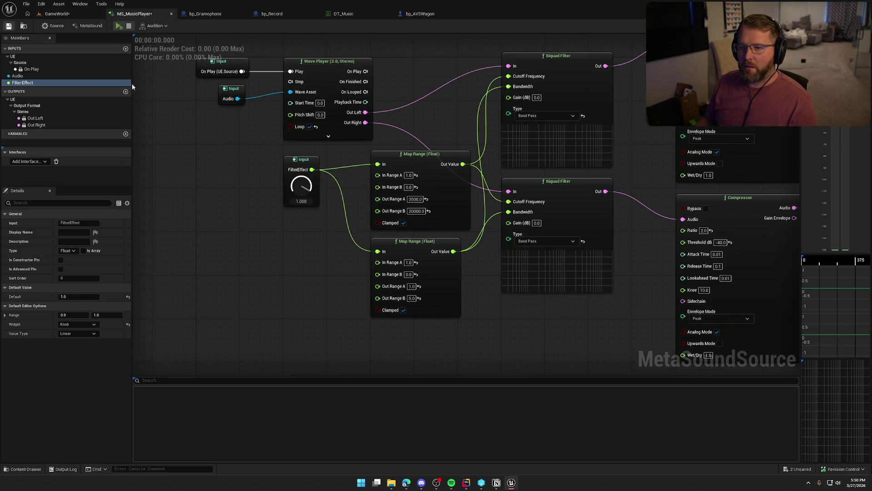
{"action": "left_click", "coordinate": [57, 14]}
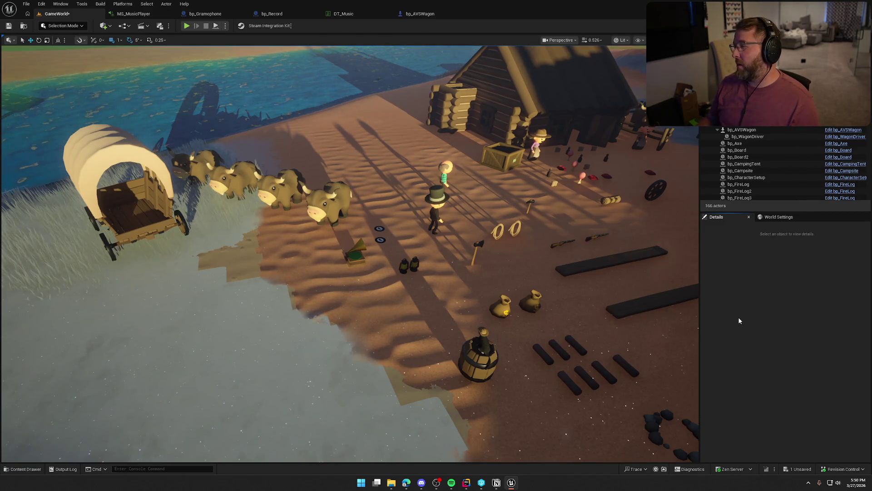
{"action": "scroll", "coordinate": [672, 331], "scroll_direction": "down", "scroll_amount": 5}
{"action": "scroll", "coordinate": [474, 203], "scroll_direction": "down", "scroll_amount": 1}
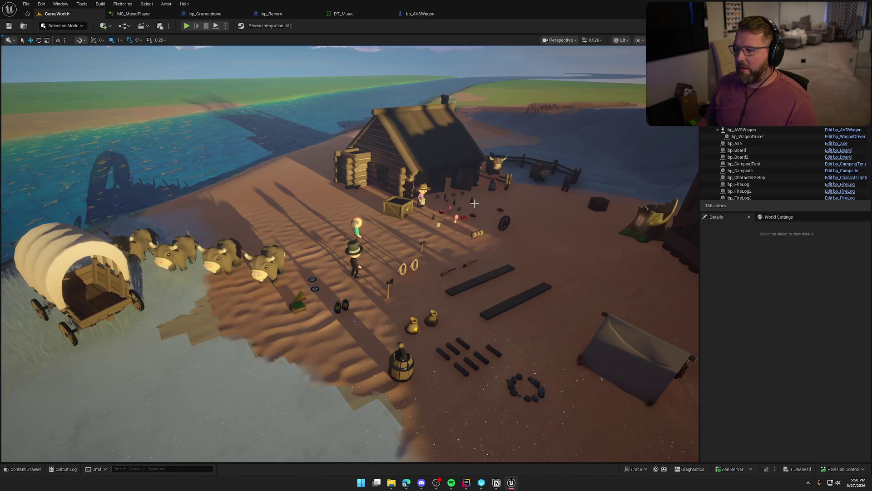
Filter the Outliner for 'gramophone', focus bp_GameMusic, and open its Blueprint EventGraph.
{"action": "type", "text": "gramophone"}
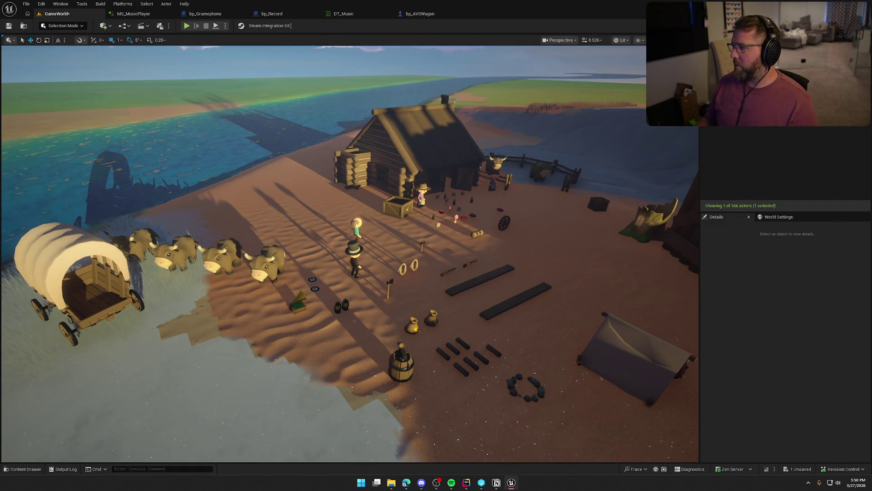
{"action": "left_click", "coordinate": [728, 128]}
{"action": "key", "text": "Escape"}
{"action": "key", "text": "f"}
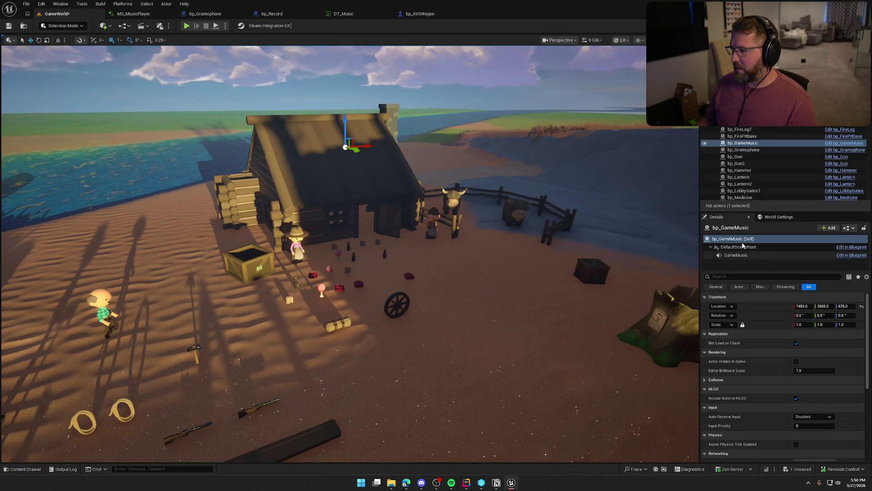
{"action": "left_click", "coordinate": [836, 144]}
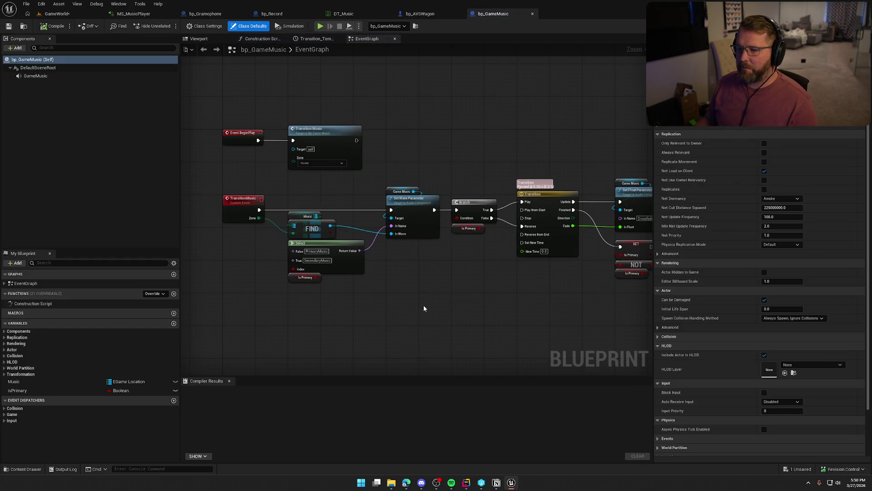
Close Compiler Results, inspect the Set Float Parameter and NOT nodes, then return to GameWorld.
{"action": "left_click", "coordinate": [229, 381]}
{"action": "scroll", "coordinate": [281, 177], "scroll_direction": "up", "scroll_amount": 1}
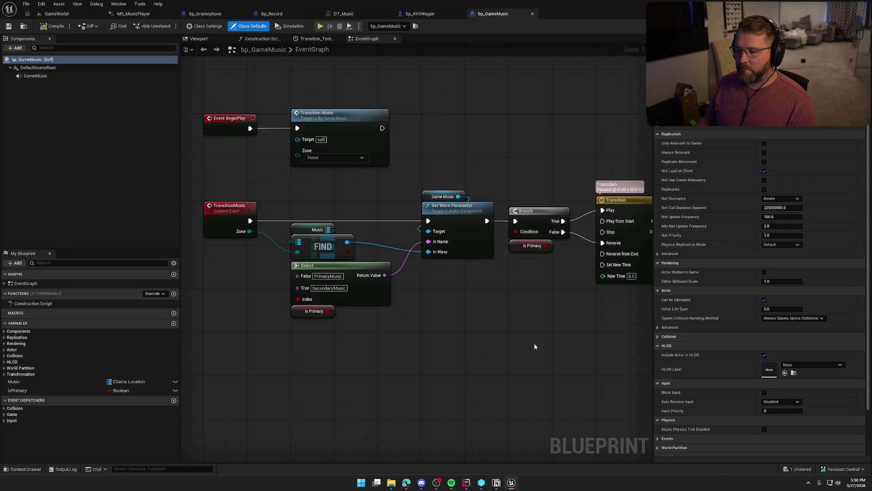
{"action": "mouse_move", "coordinate": [582, 334]}
{"action": "left_mouse_down"}
{"action": "mouse_move", "coordinate": [568, 325]}
{"action": "mouse_move", "coordinate": [279, 295]}
{"action": "mouse_move", "coordinate": [450, 289]}
{"action": "left_mouse_up"}
{"action": "scroll", "coordinate": [451, 288], "scroll_direction": "down", "scroll_amount": 2}
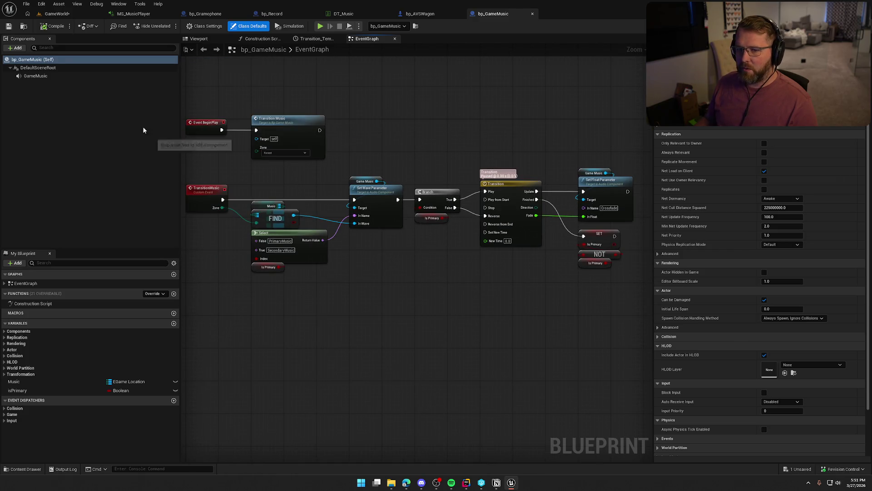
{"action": "left_click", "coordinate": [57, 13]}
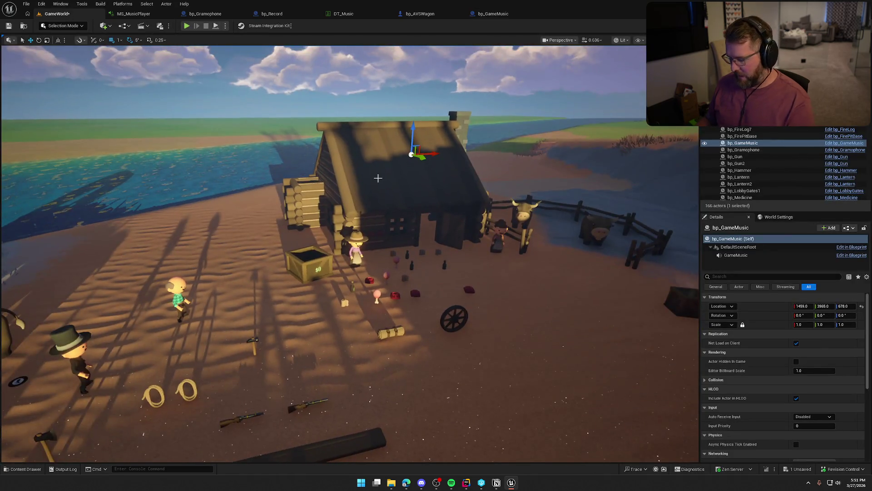
Save the GameWorld map, then playtest picking up the gramophone with E and dropping it.
{"action": "key", "text": "ctrl+s"}
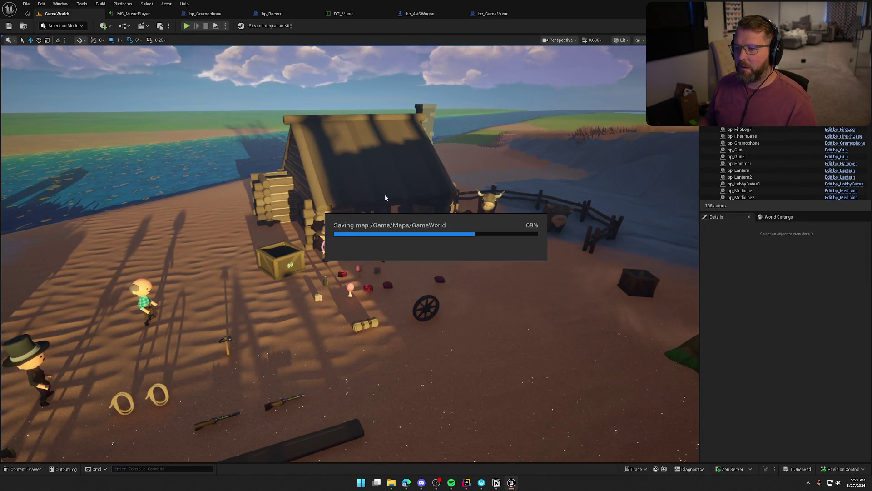
{"action": "left_click_drag", "start_coordinate": [362, 213], "coordinate": [362, 213]}
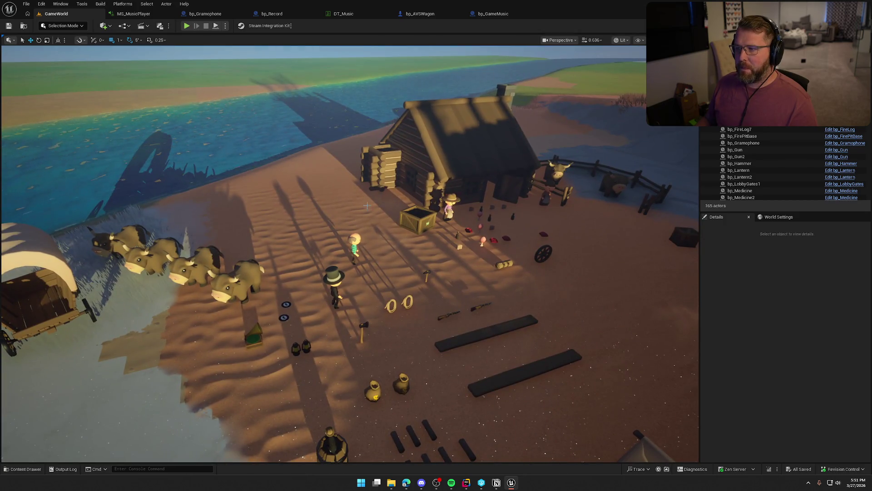
{"action": "left_click", "coordinate": [186, 27]}
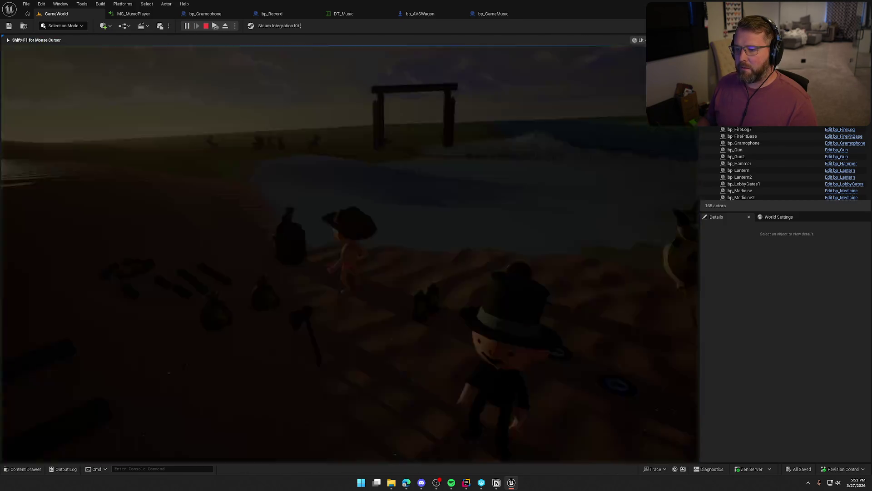
{"action": "key", "text": "w"}
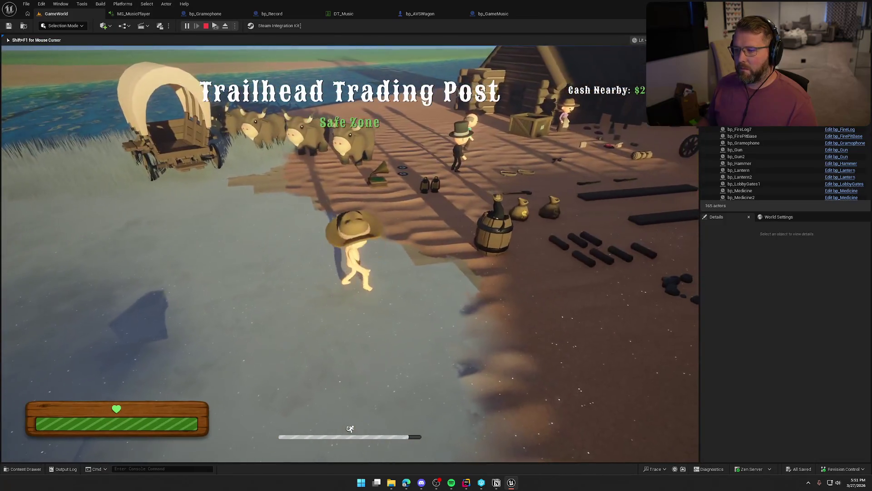
{"action": "key", "text": "w"}
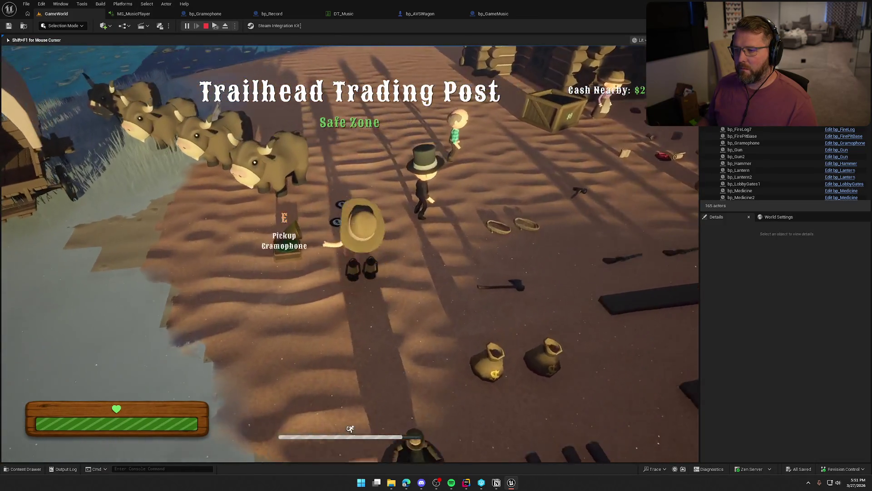
{"action": "key", "text": "e"}
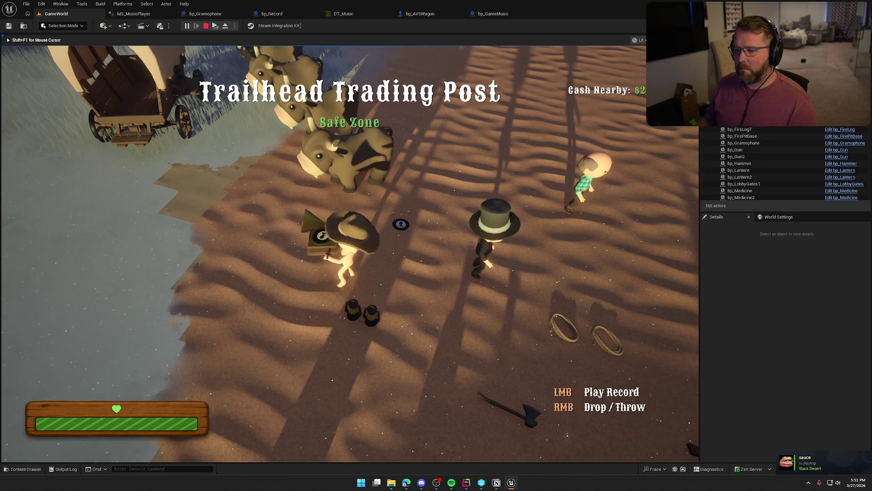
{"action": "key", "text": "a"}
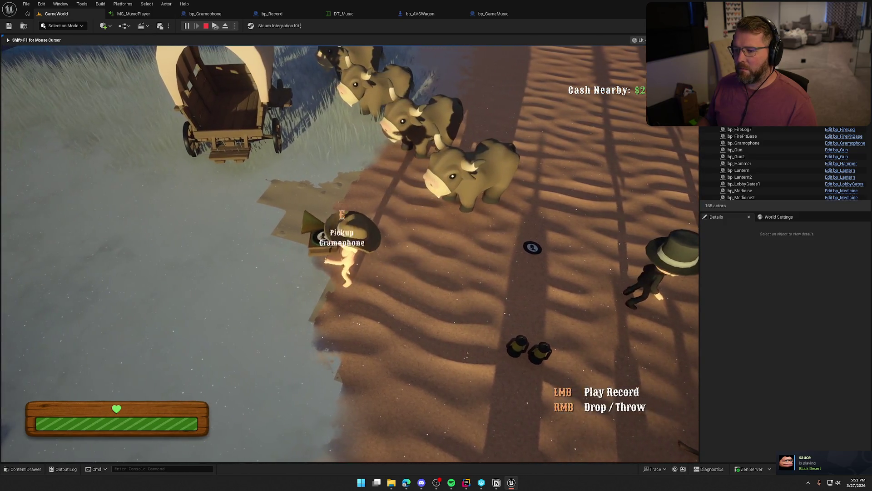
{"action": "right_click", "coordinate": [350, 253]}
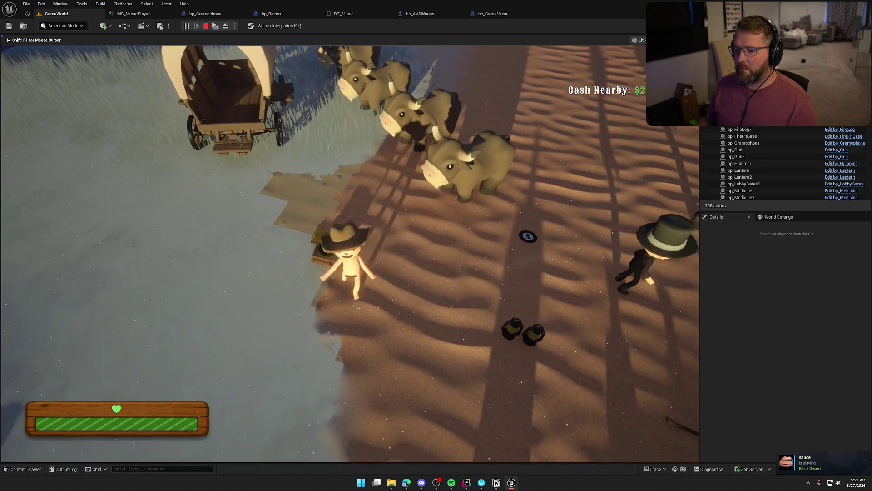
{"action": "key", "text": "shift+F1"}
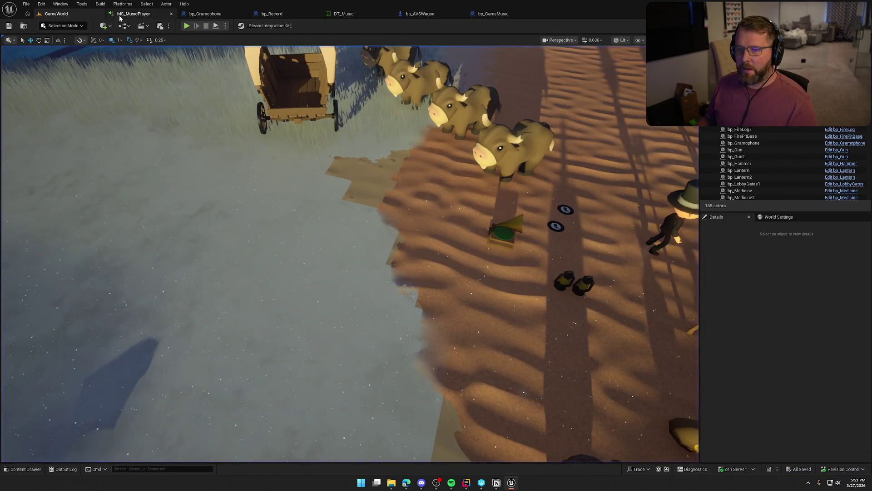
In MS_MusicPlayer, set the FilterEffect input's default to 0.0, then return to GameWorld.
{"action": "left_click", "coordinate": [133, 14]}
{"action": "scroll", "coordinate": [271, 241], "scroll_direction": "down", "scroll_amount": 3}
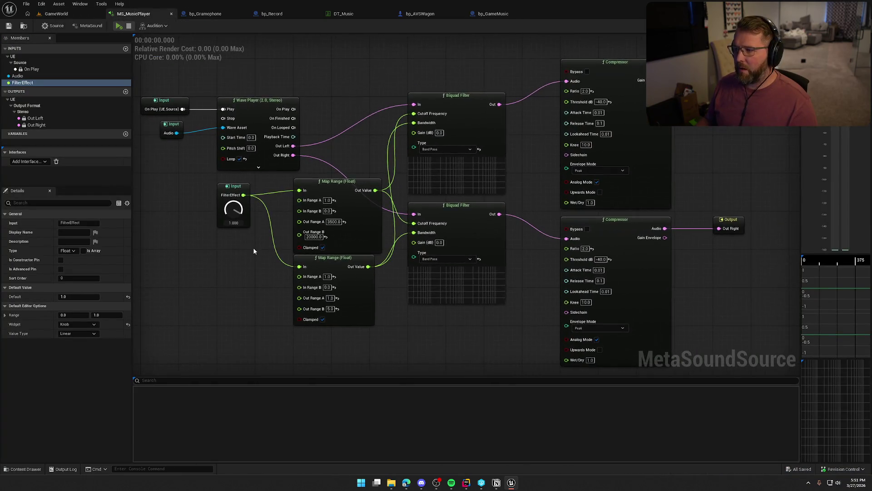
{"action": "mouse_move", "coordinate": [206, 214]}
{"action": "left_mouse_down"}
{"action": "mouse_move", "coordinate": [285, 246]}
{"action": "mouse_move", "coordinate": [491, 191]}
{"action": "mouse_move", "coordinate": [579, 318]}
{"action": "left_mouse_up"}
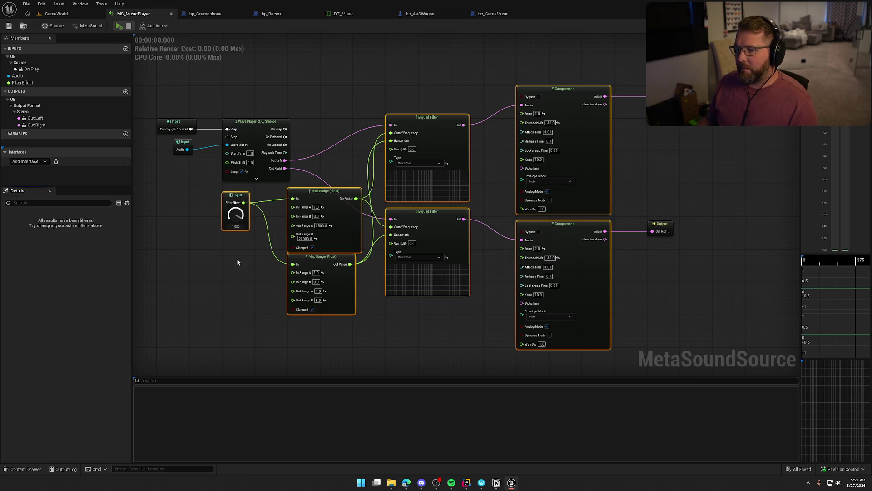
{"action": "left_click", "coordinate": [251, 256]}
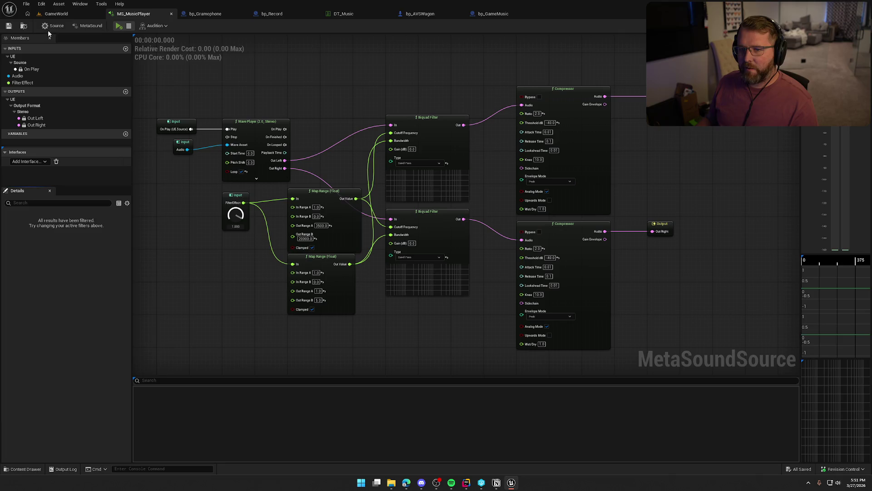
{"action": "left_click", "coordinate": [227, 224]}
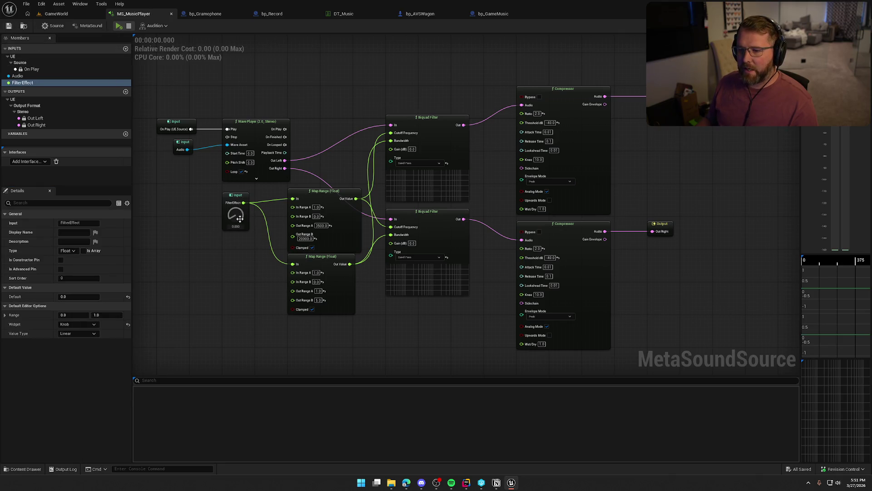
{"action": "left_click", "coordinate": [99, 14]}
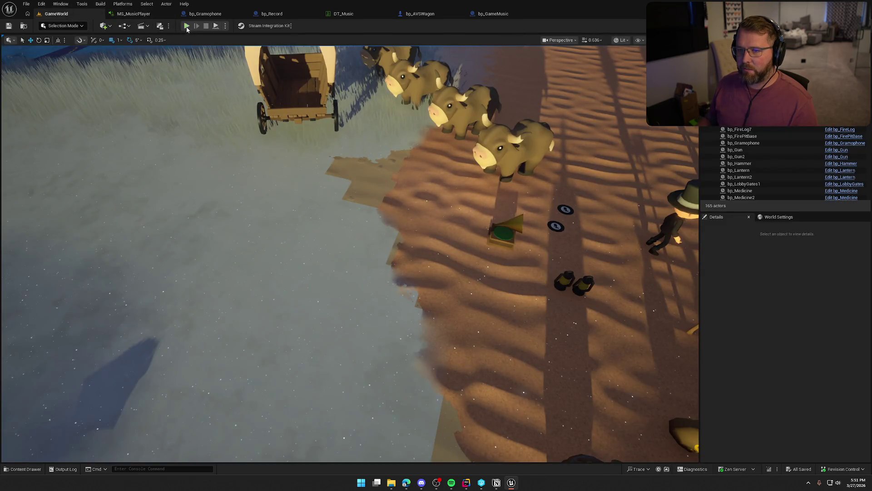
Start a new playtest, pick up the gramophone, and run around the camp.
{"action": "left_click", "coordinate": [195, 25]}
{"action": "key", "text": "w"}
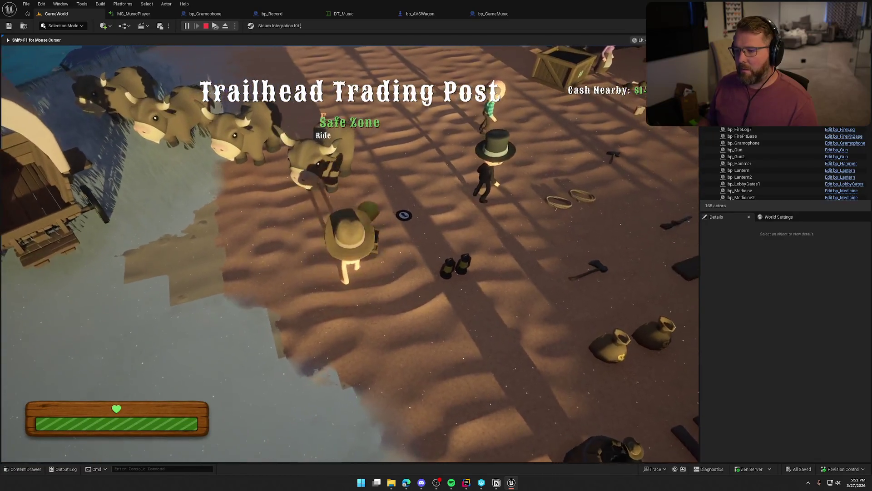
{"action": "key", "text": "e"}
{"action": "key", "text": "shift+w"}
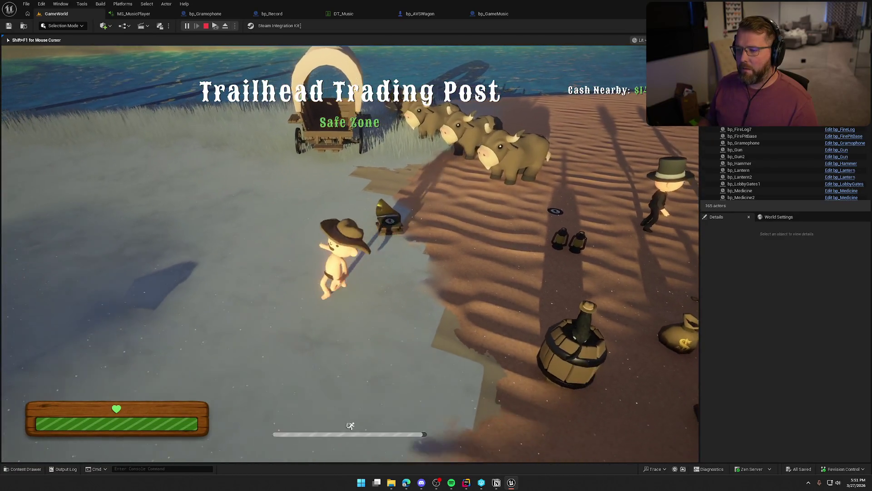
{"action": "key", "text": "shift+w"}
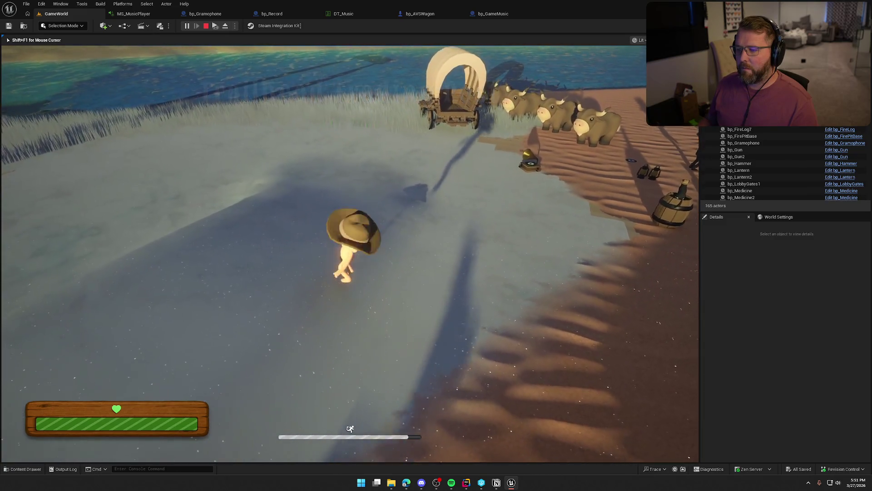
{"action": "key", "text": "w"}
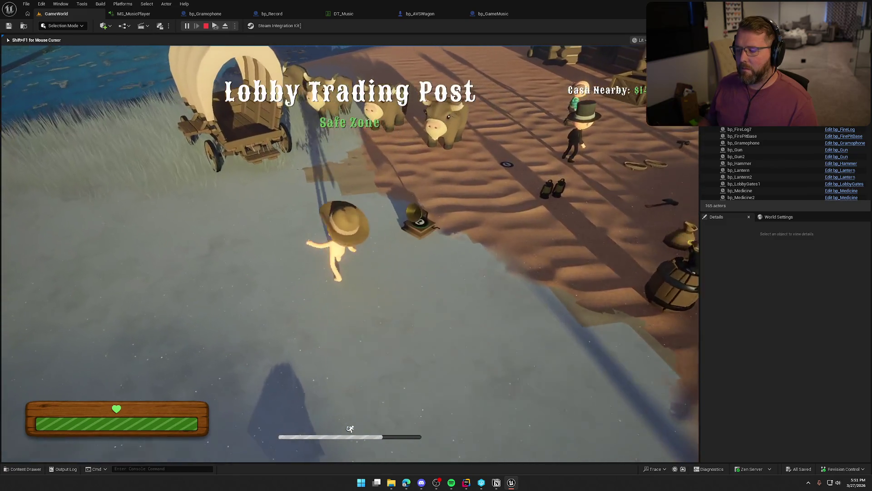
{"action": "key", "text": "s"}
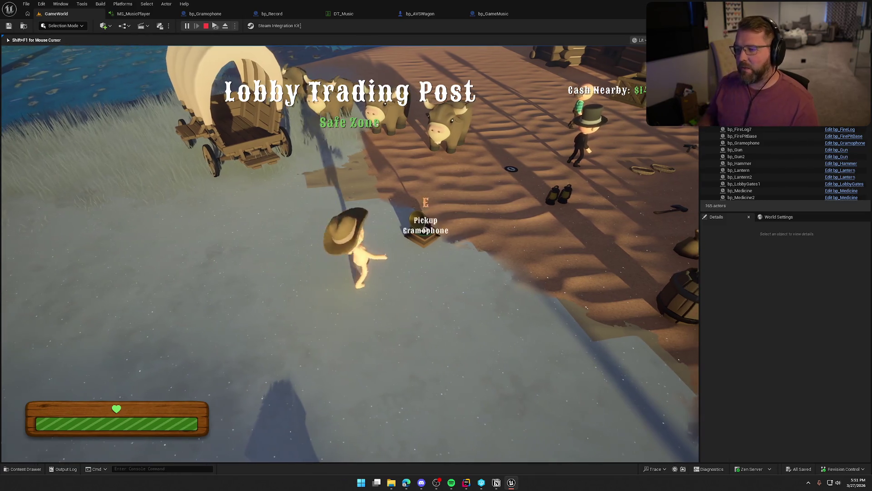
{"action": "key", "text": "d"}
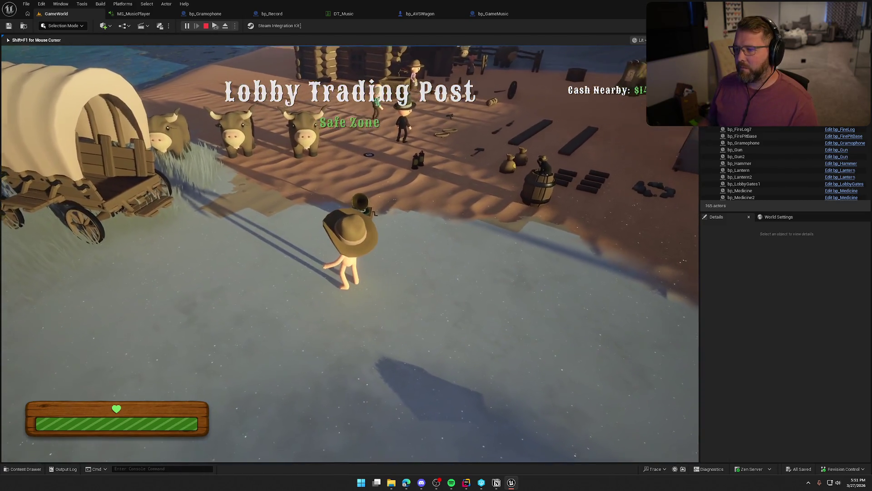
{"action": "key", "text": "shift+w"}
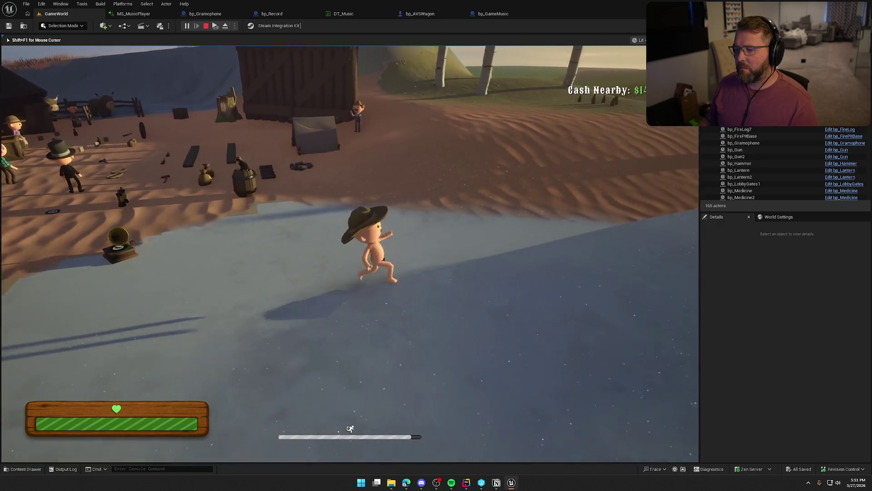
{"action": "key", "text": "w"}
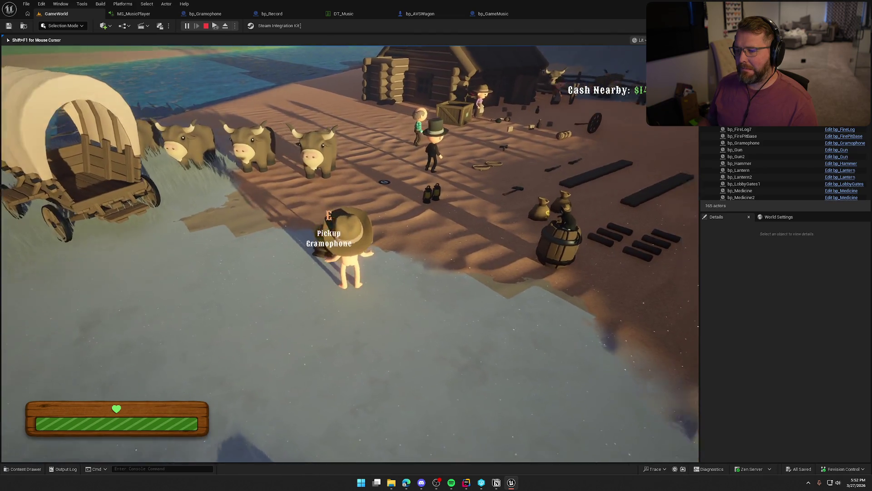
Pick up and drop the gramophone twice beside the character.
{"action": "key", "text": "e"}
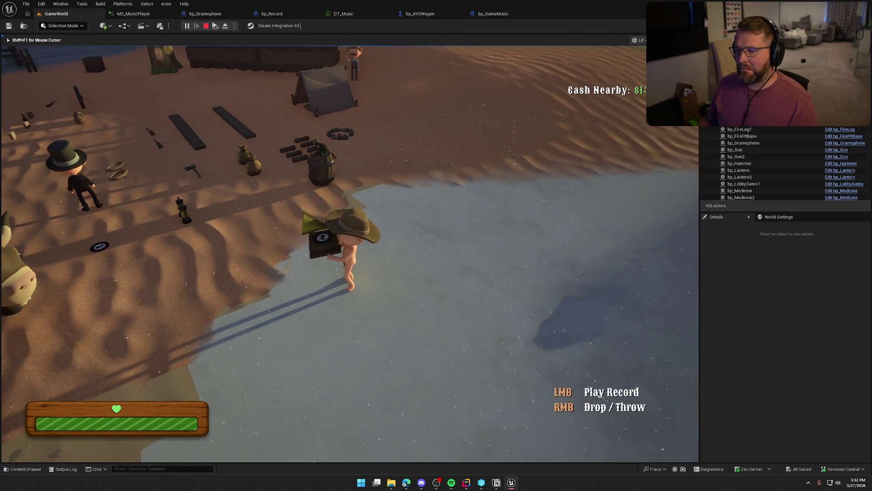
{"action": "right_click", "coordinate": [349, 250]}
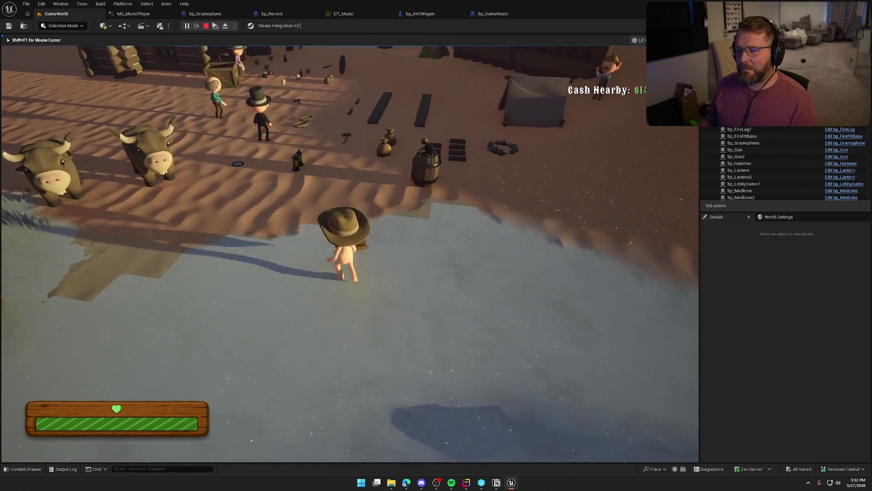
{"action": "key", "text": "e"}
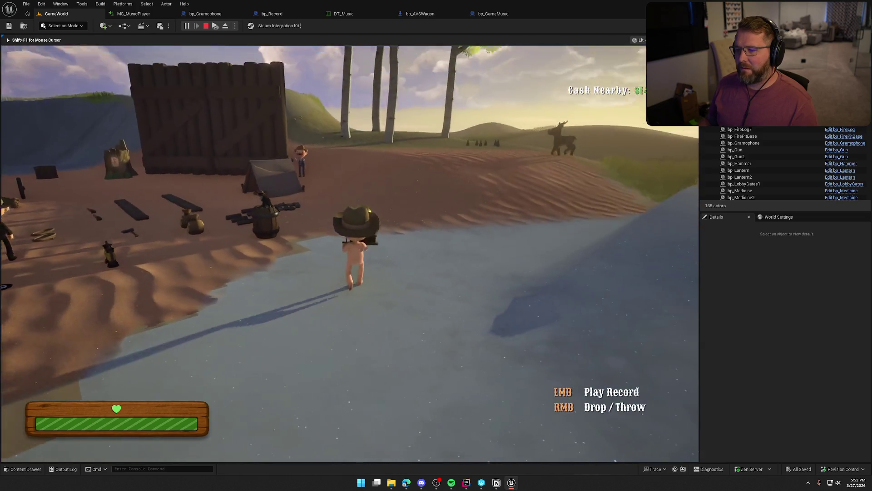
{"action": "right_click", "coordinate": [349, 249]}
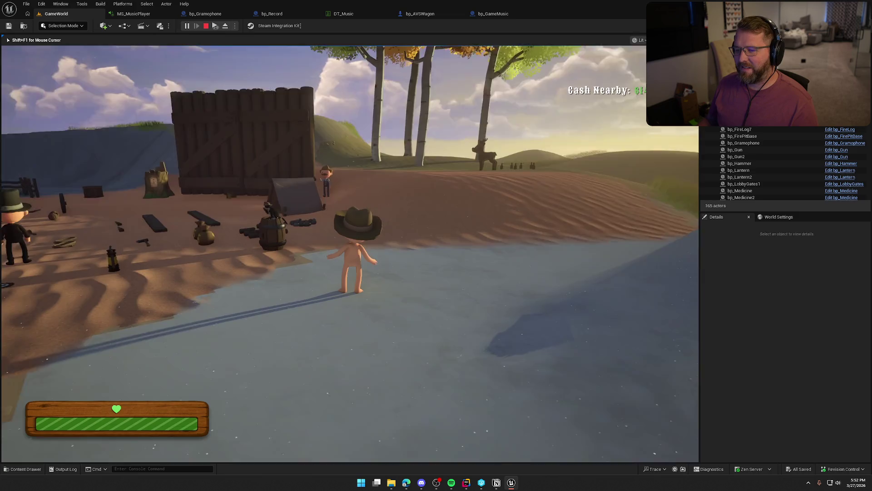
Pick up the gramophone and set it down by the barn gates.
{"action": "key", "text": "shift+w"}
{"action": "key", "text": "shift+w"}
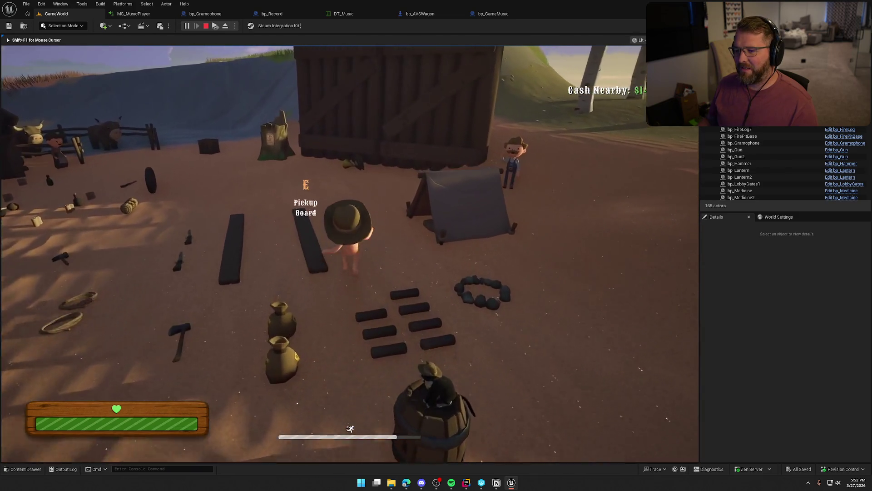
{"action": "key", "text": "w"}
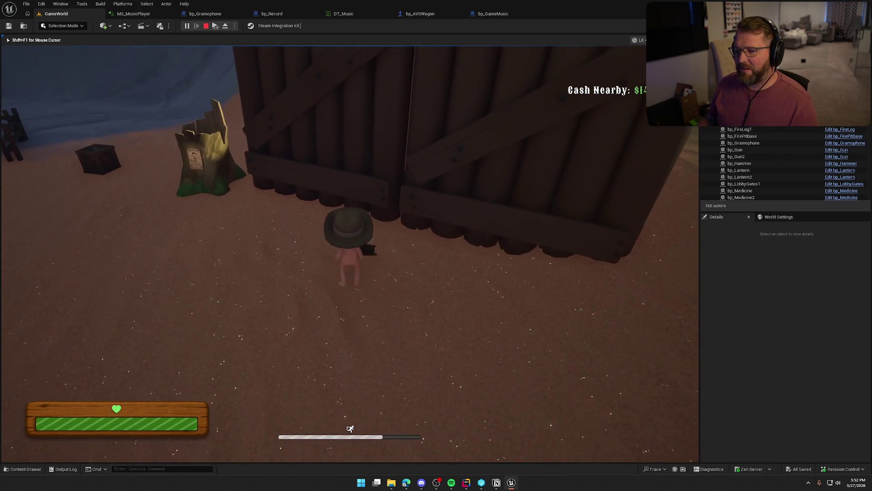
{"action": "key", "text": "e"}
{"action": "key", "text": "shift+w"}
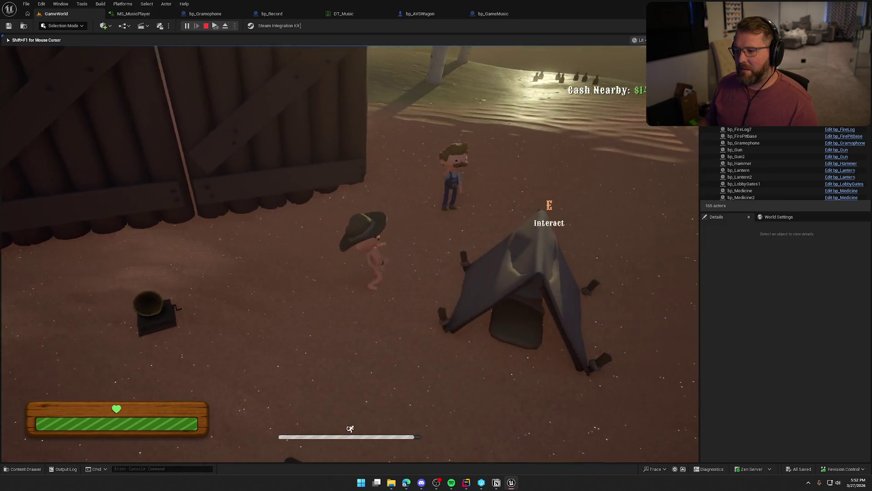
{"action": "key", "text": "w"}
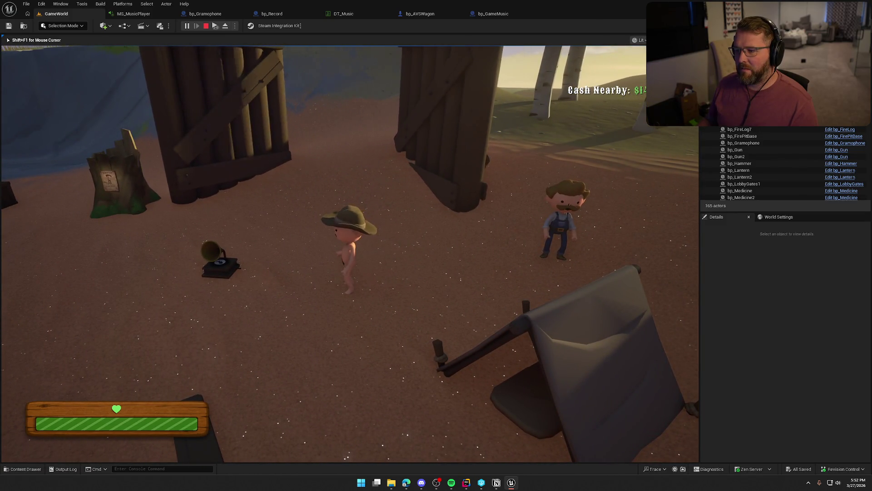
{"action": "mouse_move", "coordinate": [436, 245]}
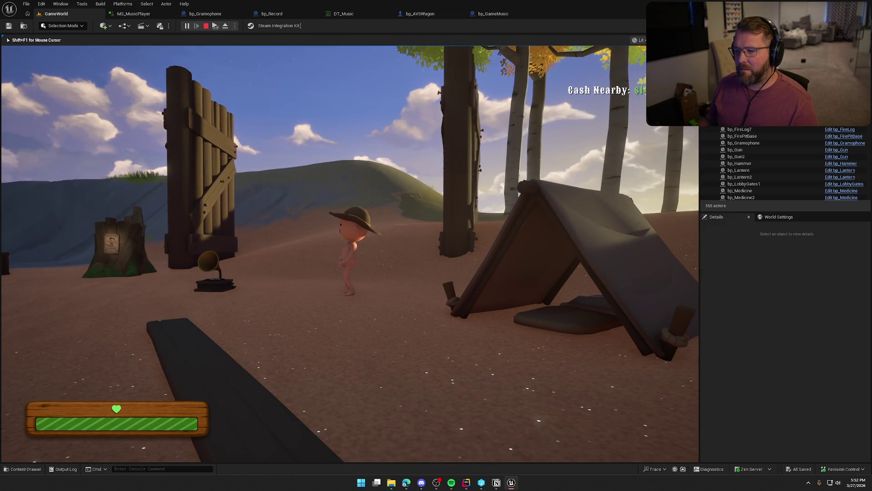
Carry a log from near the tent and place it on the fire pile.
{"action": "key", "text": "shift+w"}
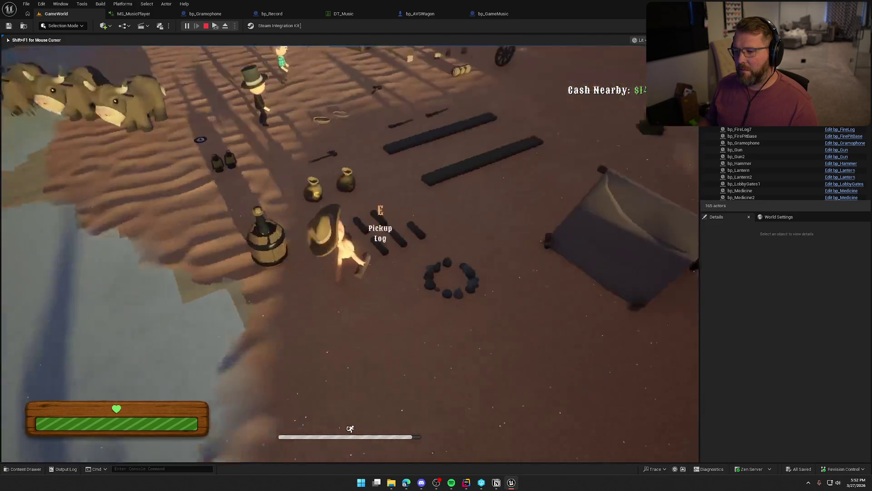
{"action": "key", "text": "e"}
{"action": "left_click", "coordinate": [436, 245]}
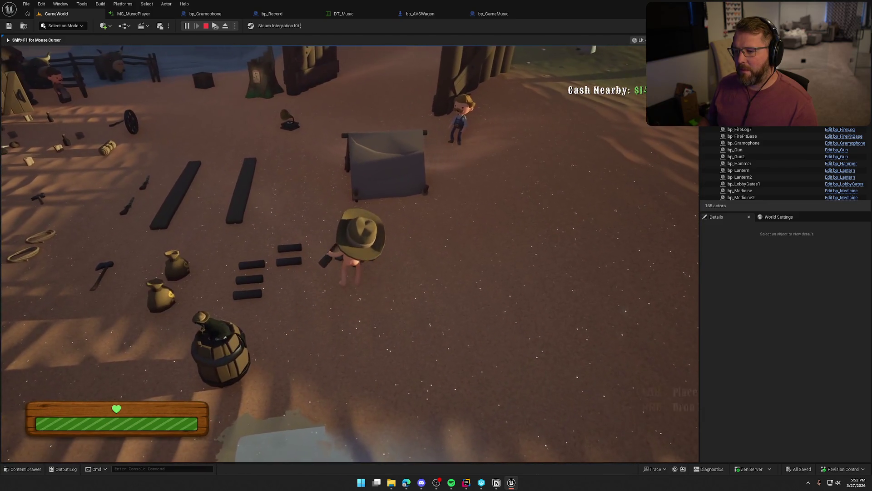
{"action": "left_click", "coordinate": [437, 245]}
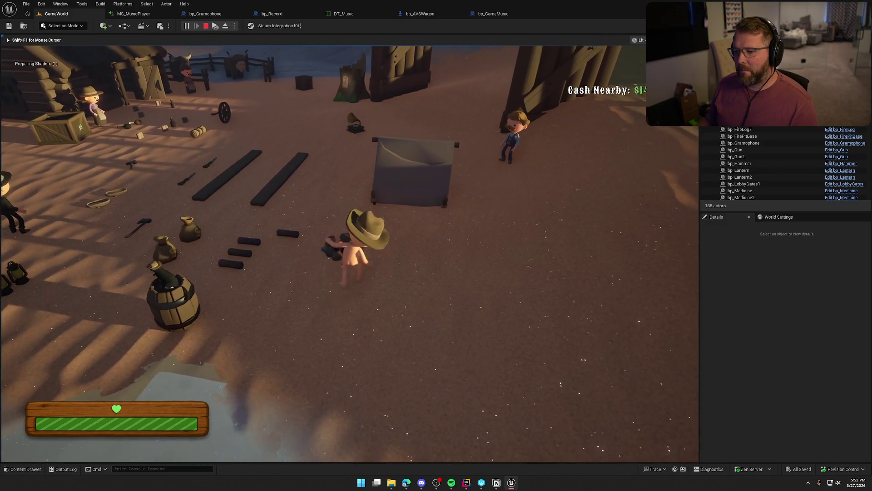
{"action": "mouse_move", "coordinate": [436, 246]}
Grab the hatchet and run up the hill to swing it at the wooden gate.
{"action": "key", "text": "e"}
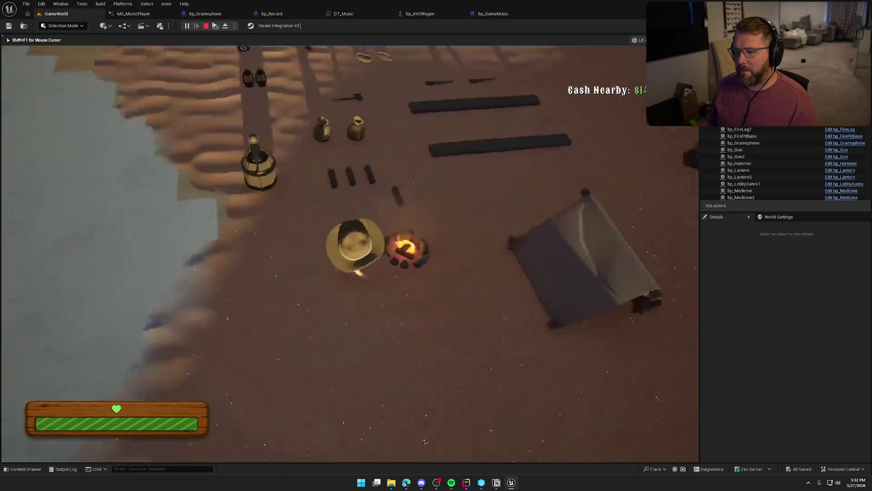
{"action": "key", "text": "w"}
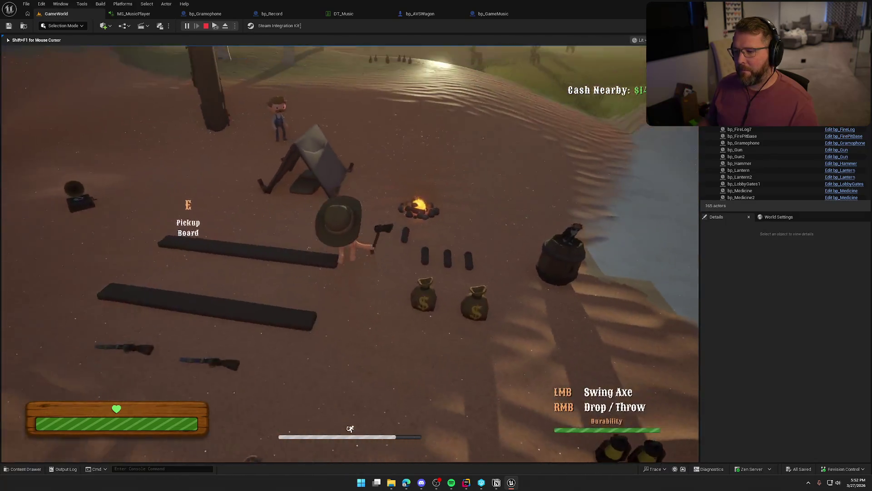
{"action": "key", "text": "w"}
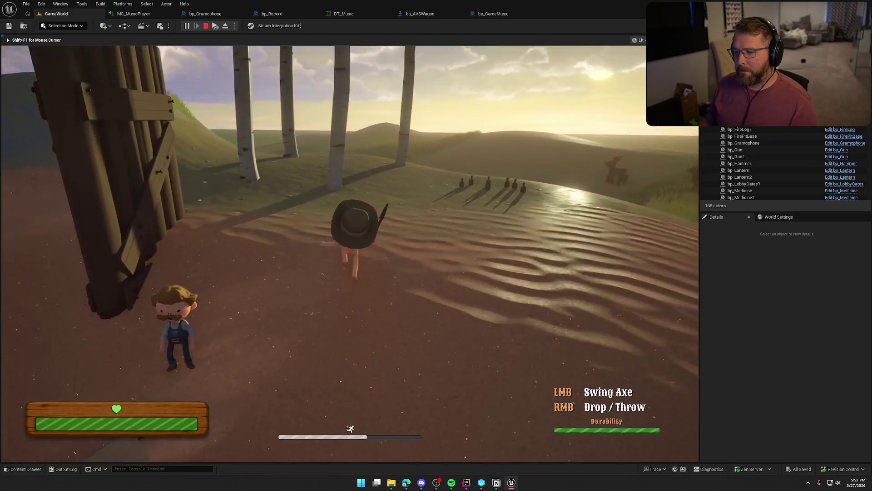
{"action": "key", "text": "w"}
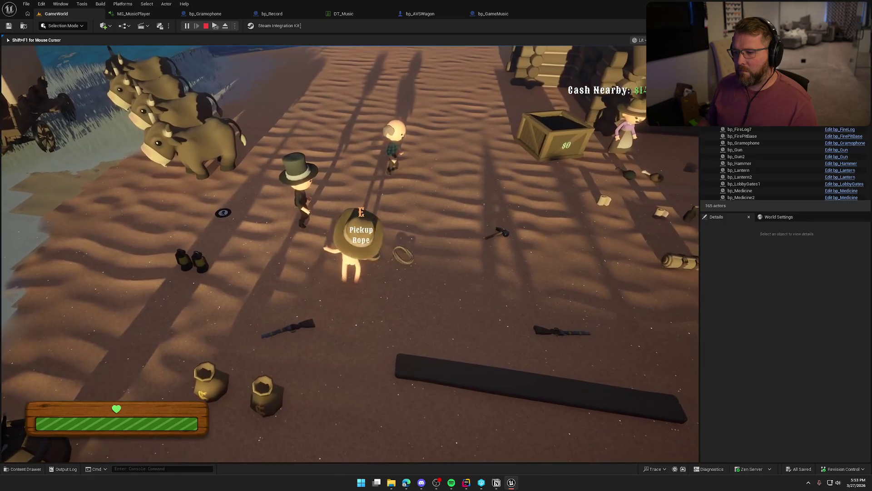
Buy the $10 Bandage and the medicine by the cabin.
{"action": "key", "text": "shift+d"}
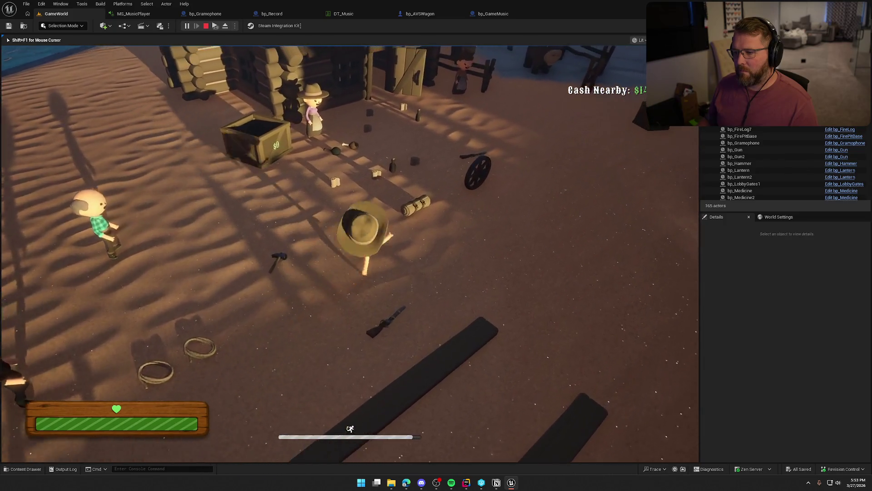
{"action": "key", "text": "e"}
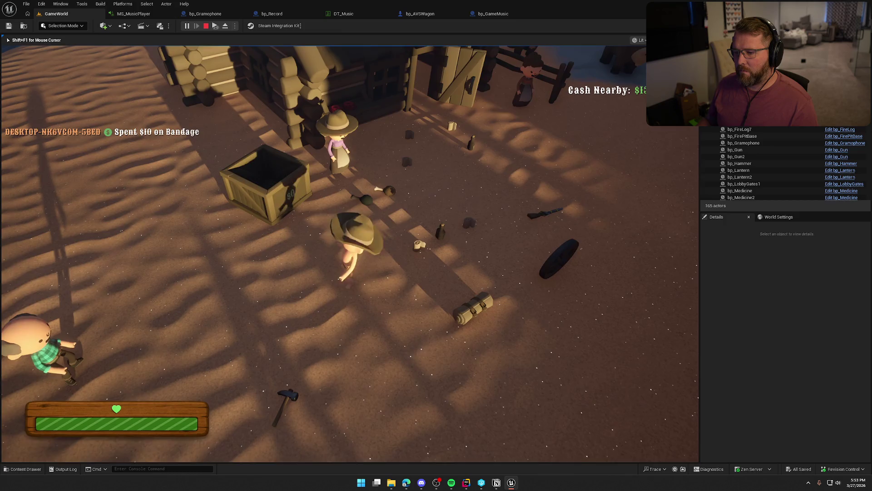
{"action": "key", "text": "d"}
{"action": "key", "text": "w"}
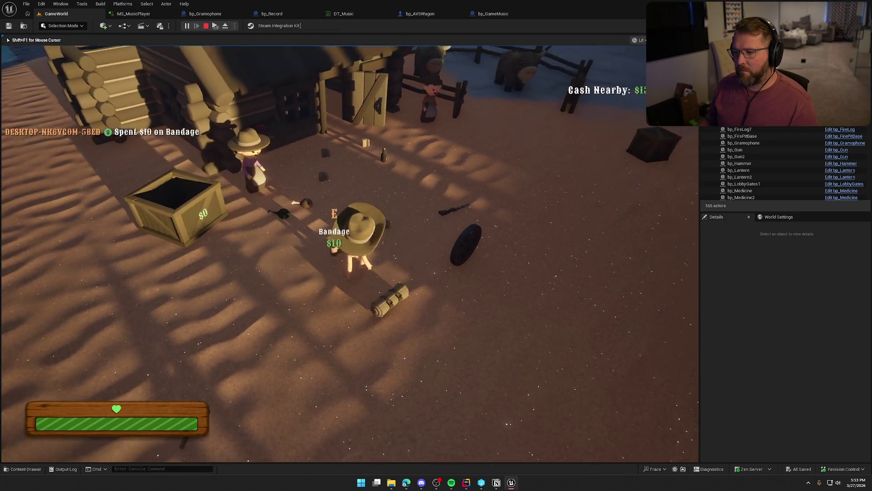
{"action": "key", "text": "shift+d"}
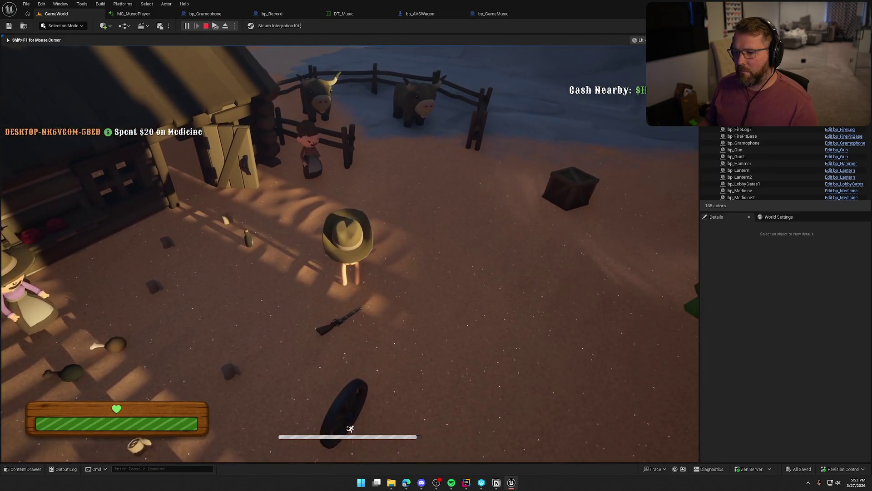
Pick up the hammer near the wagon wheel and run to the covered wagon.
{"action": "key", "text": "w"}
{"action": "key", "text": "w"}
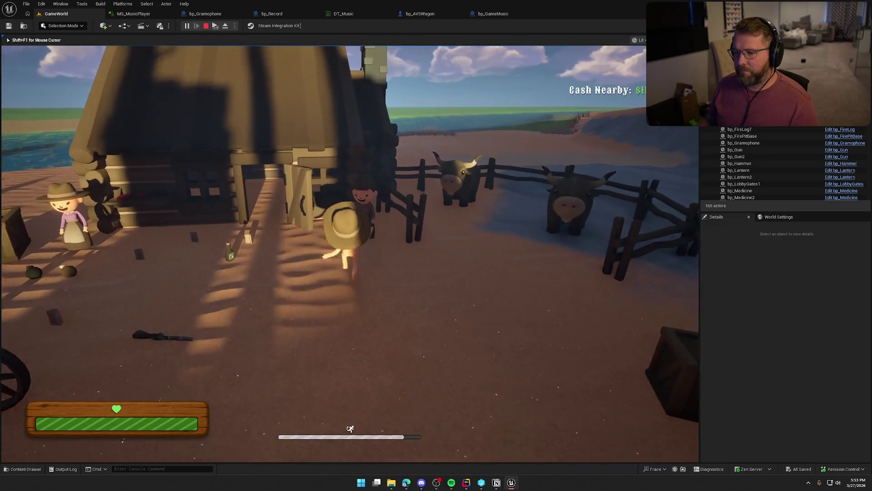
{"action": "key", "text": "w"}
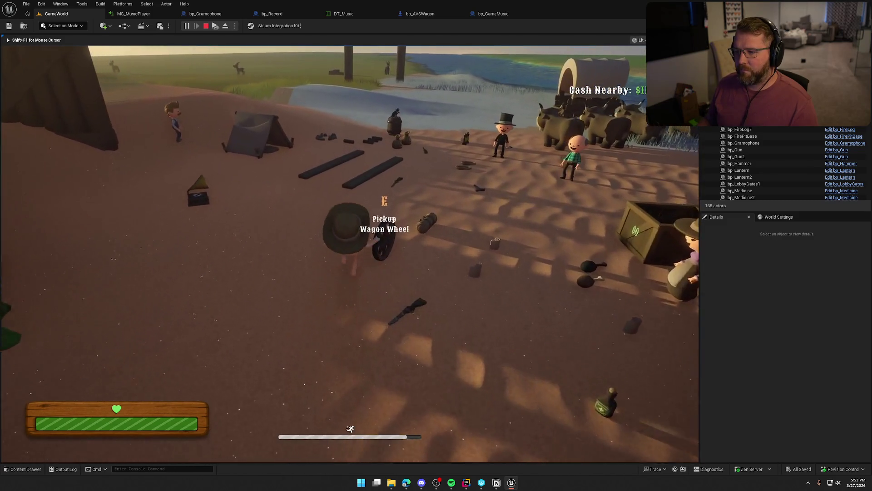
{"action": "key", "text": "w"}
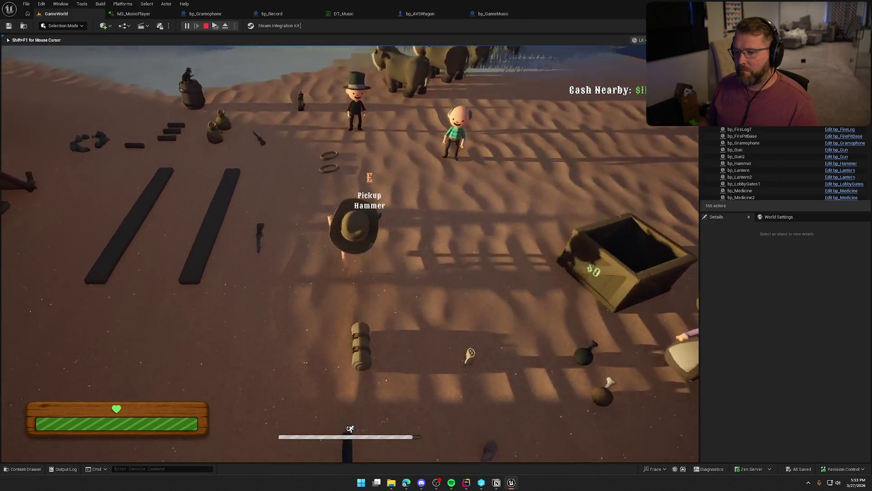
{"action": "key", "text": "e"}
{"action": "key", "text": "w"}
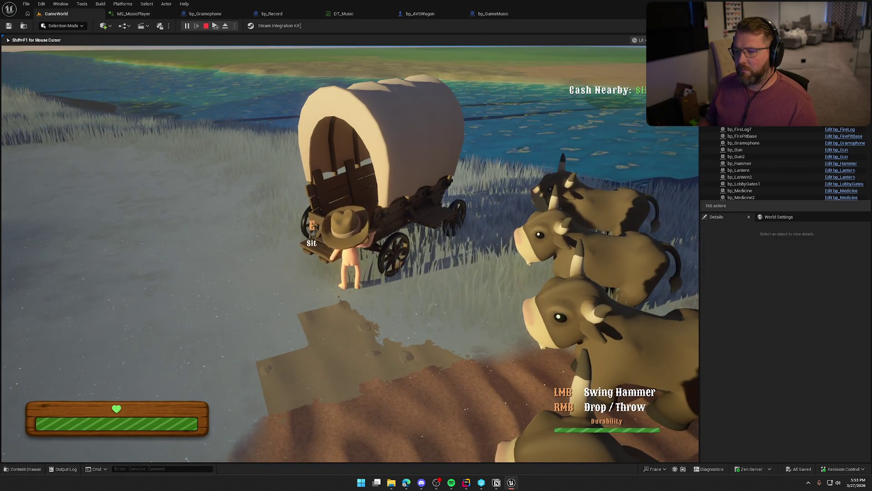
Ride past the wagon and cattle, then swim across the water onto the beach.
{"action": "key", "text": "w"}
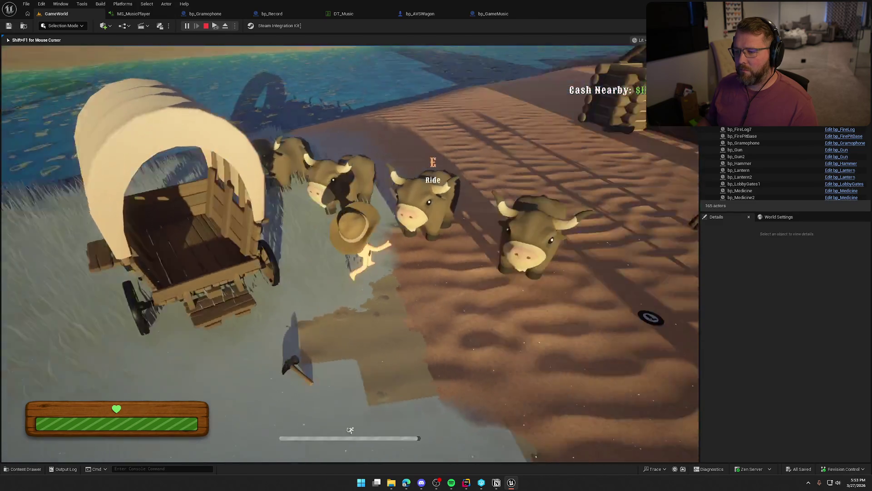
{"action": "key", "text": "w"}
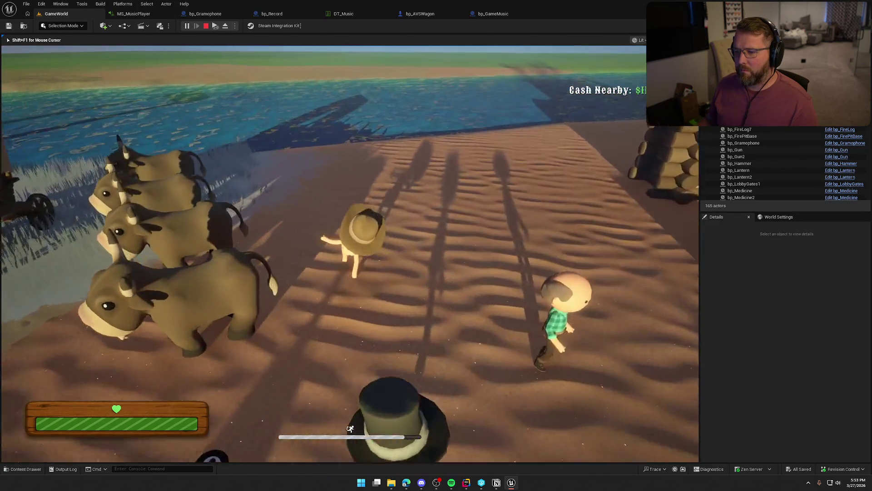
{"action": "key", "text": "w"}
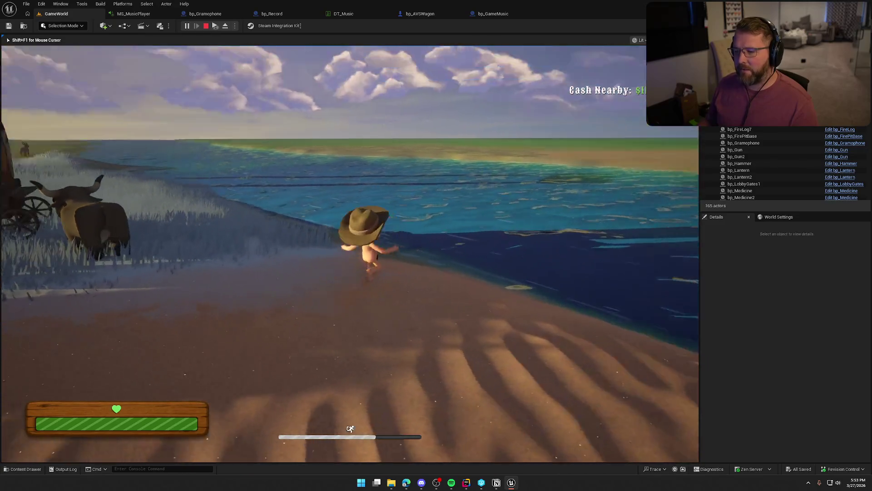
{"action": "key", "text": "w"}
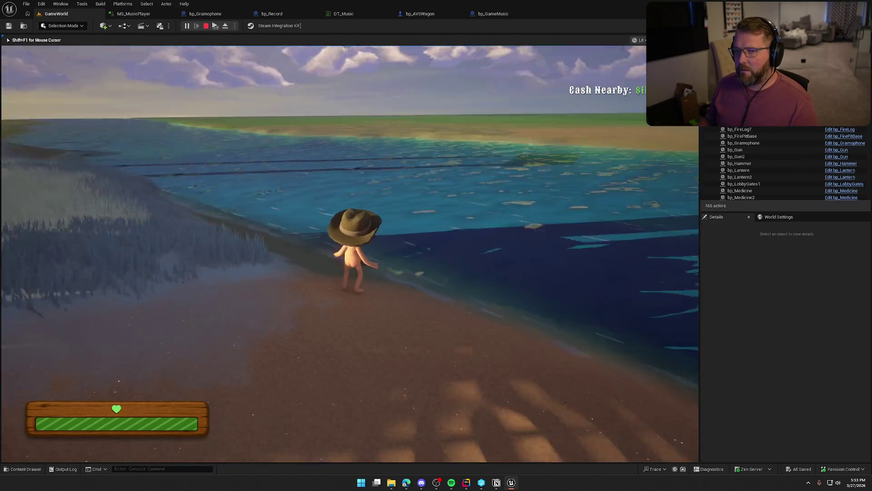
{"action": "key", "text": "w"}
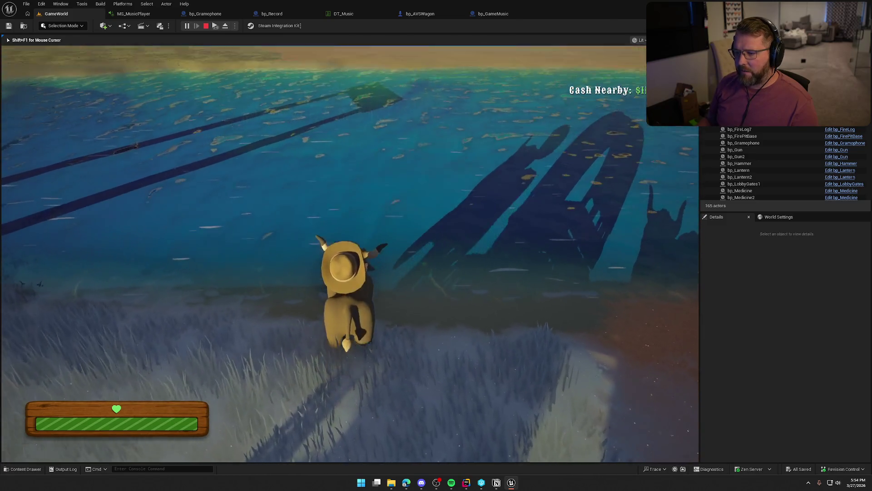
{"action": "key", "text": "w"}
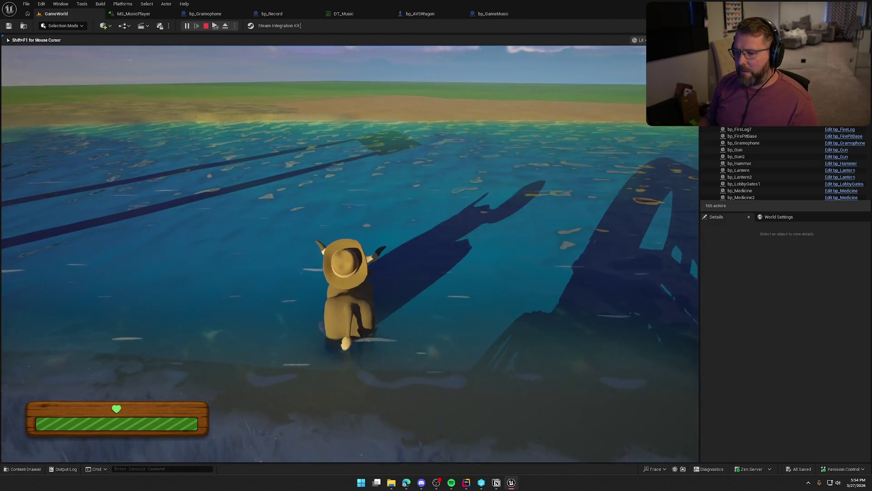
{"action": "key", "text": "w"}
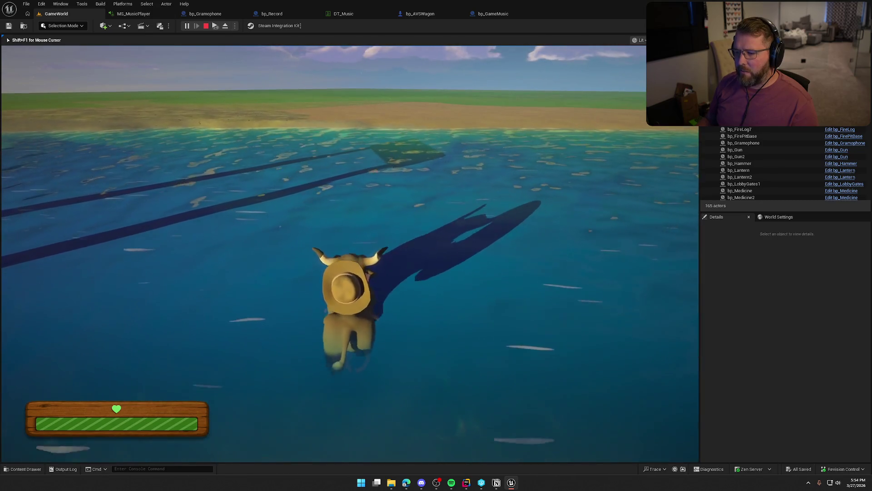
{"action": "key", "text": "w"}
{"action": "key", "text": "w"}
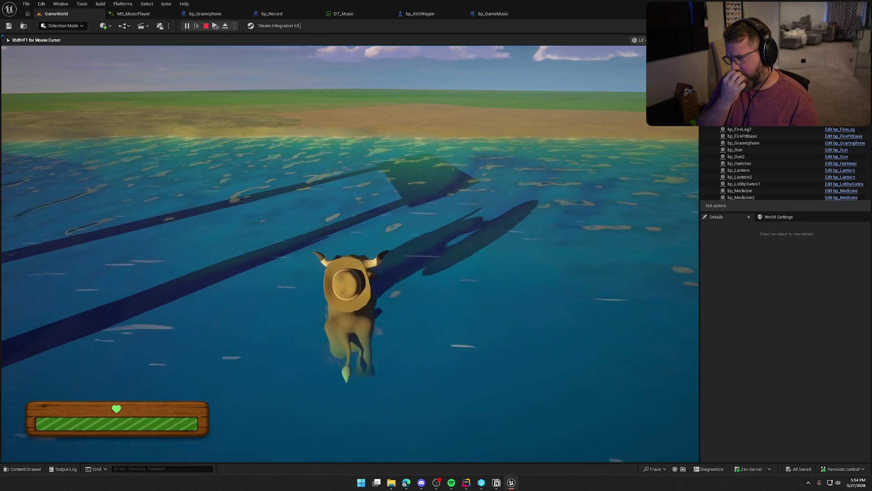
{"action": "key", "text": "w"}
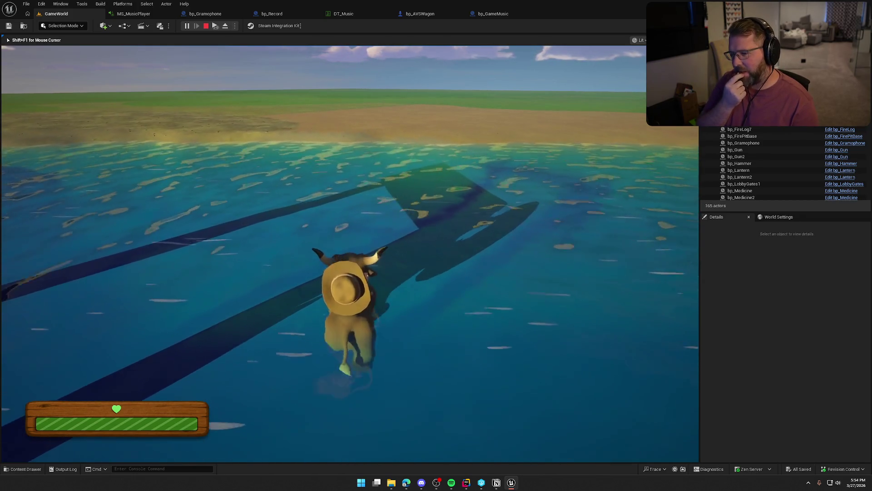
{"action": "key", "text": "w"}
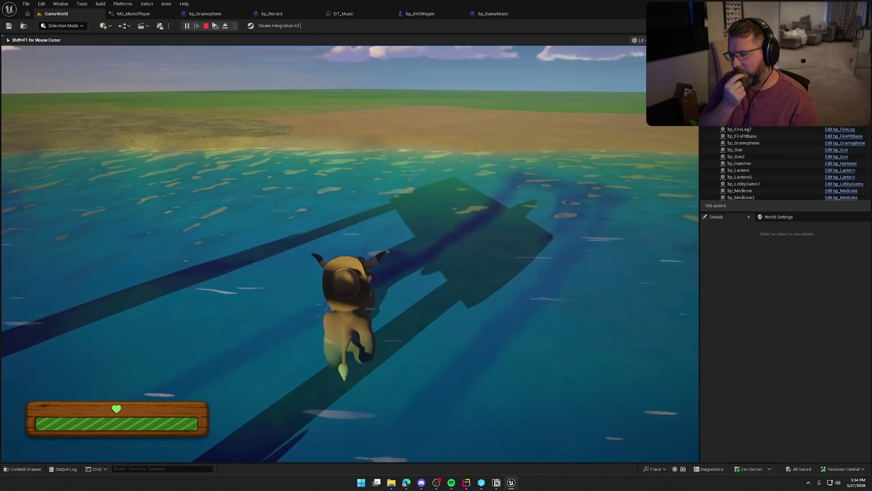
{"action": "key", "text": "w"}
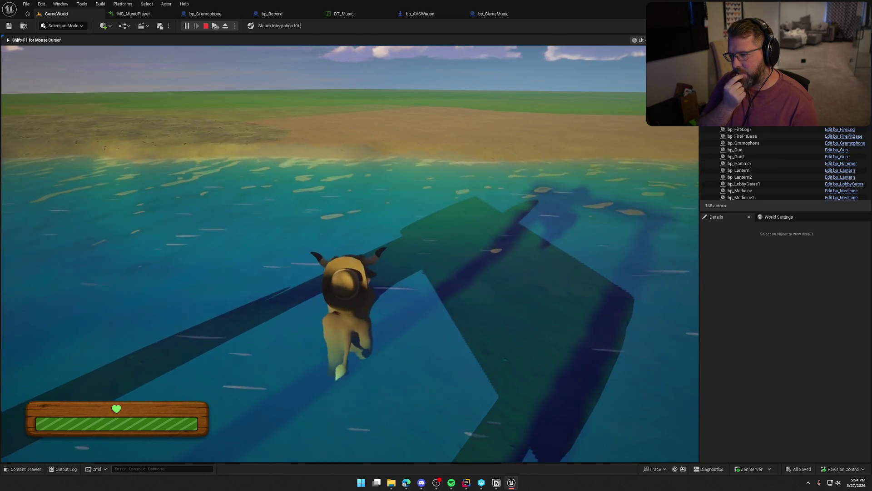
{"action": "key", "text": "w"}
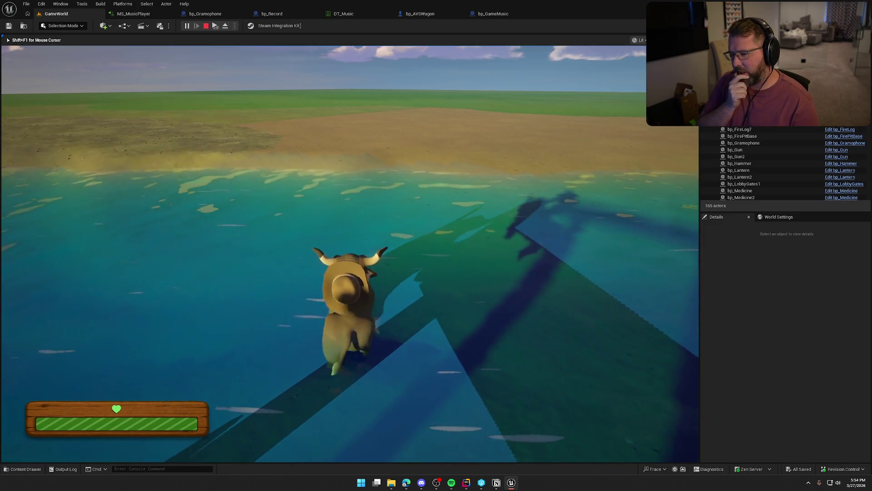
{"action": "key", "text": "w"}
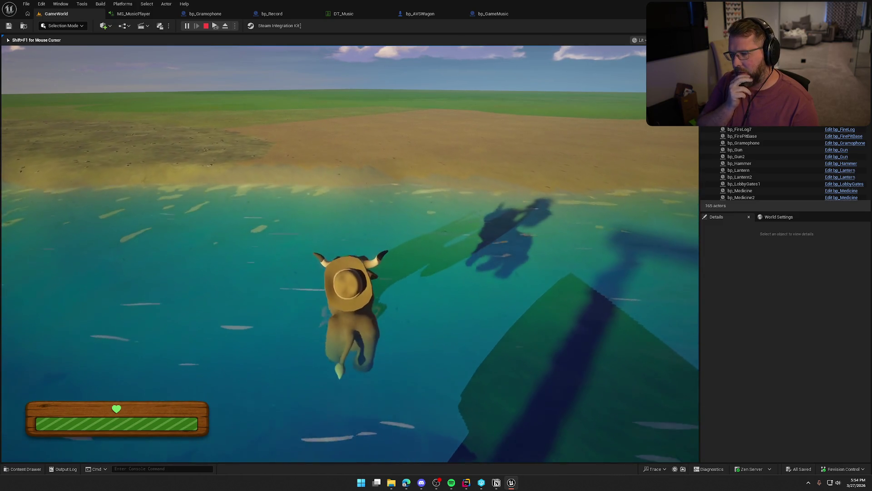
{"action": "key", "text": "w"}
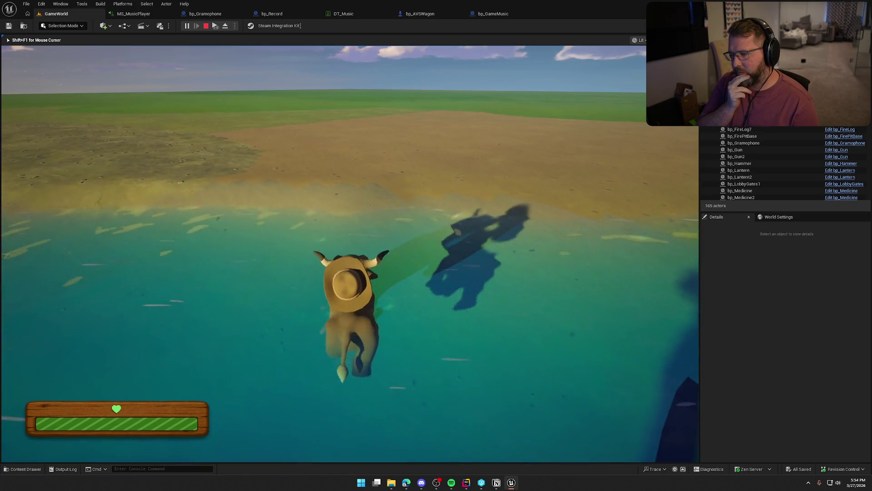
{"action": "key", "text": "w"}
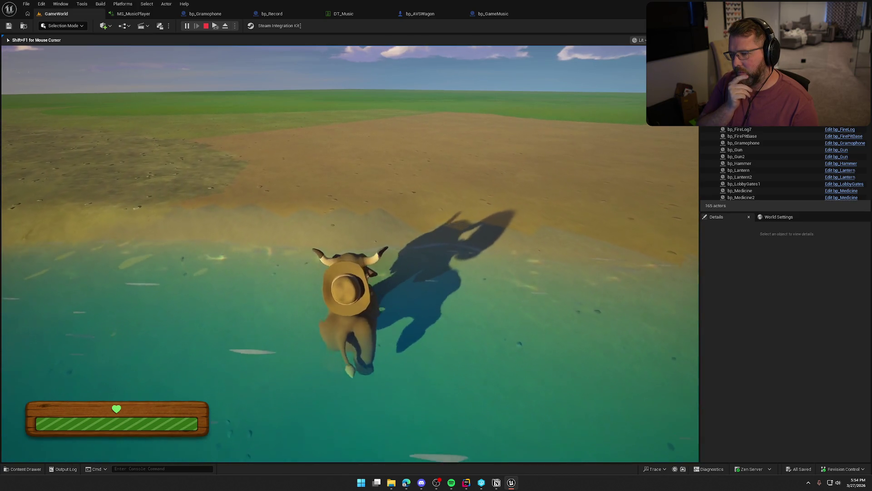
Turn the bull around on the sand and wade back toward the far shore.
{"action": "key", "text": "a"}
{"action": "key", "text": "a"}
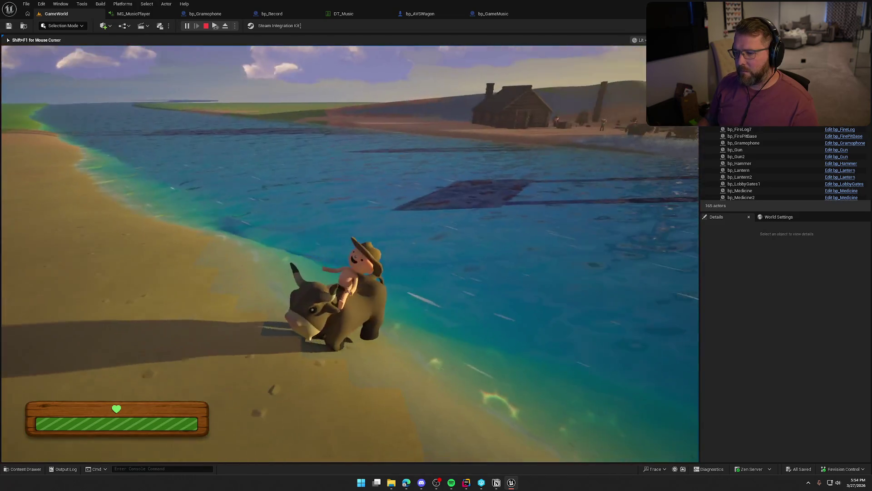
{"action": "key", "text": "s"}
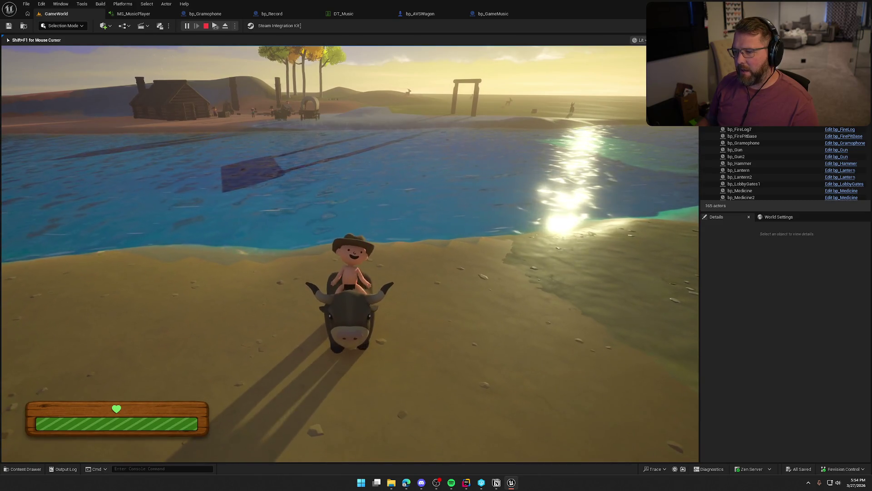
{"action": "key", "text": "w"}
{"action": "key", "text": "w"}
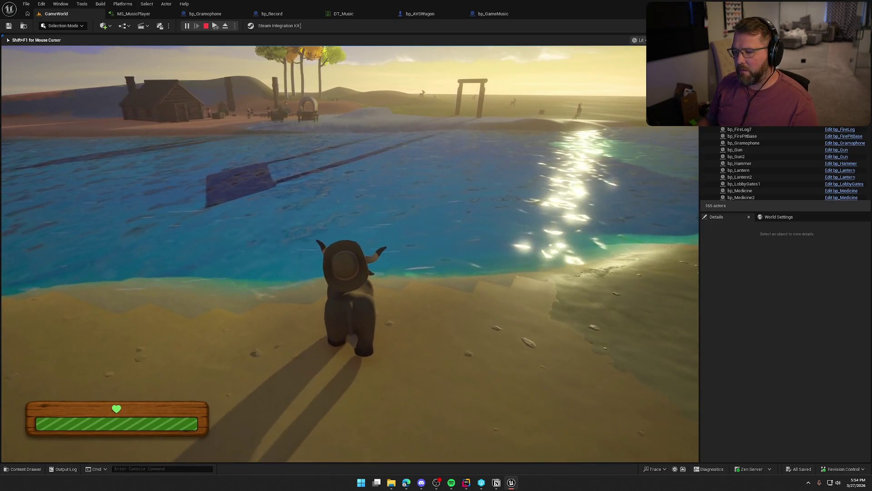
{"action": "key", "text": "w"}
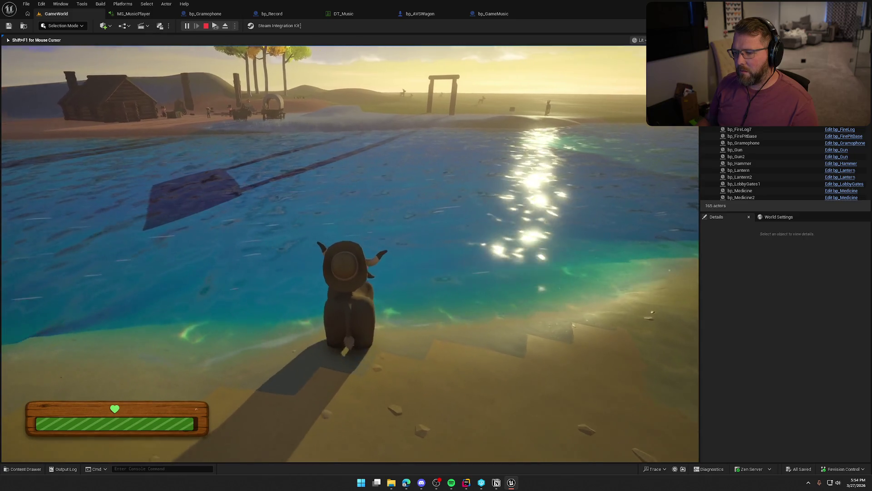
{"action": "key", "text": "w"}
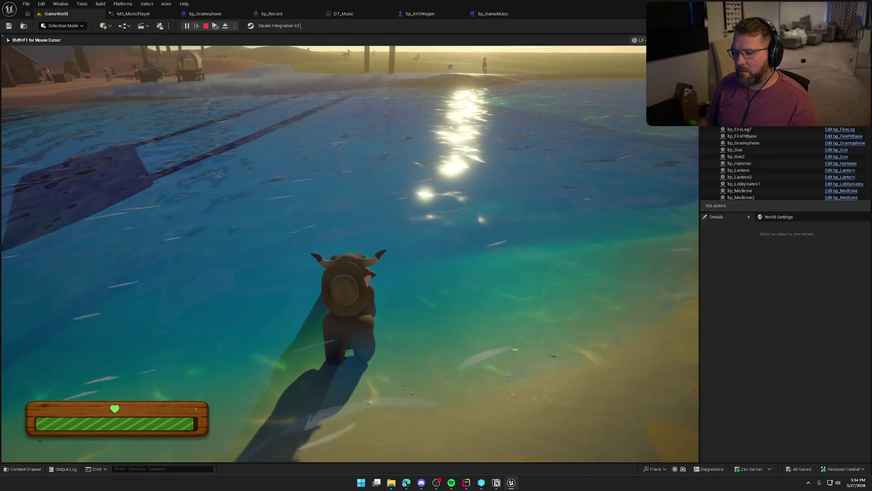
{"action": "key", "text": "w"}
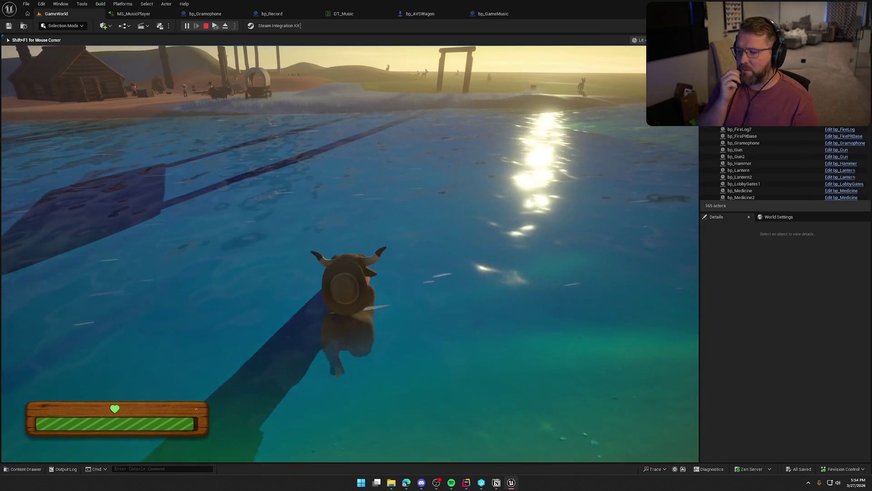
{"action": "key", "text": "w"}
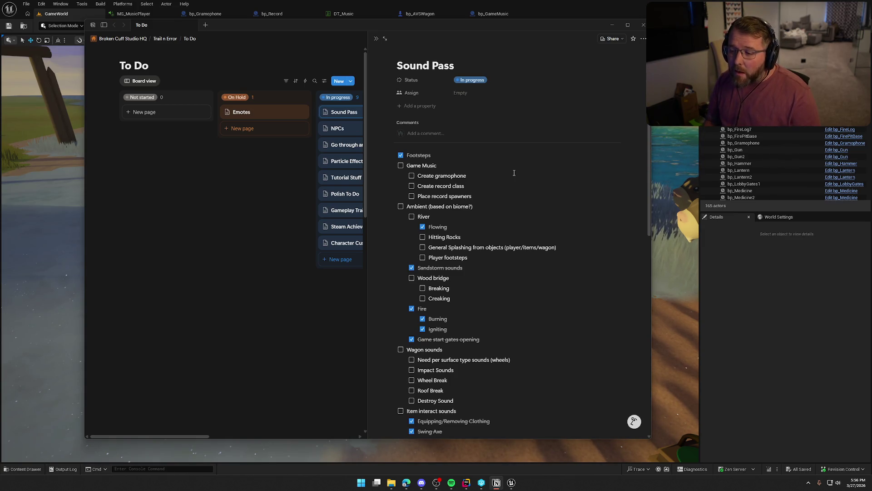
Add a 'Make record spawners' task below Create record class and start another task line.
{"action": "key", "text": "Return"}
{"action": "type", "text": "ord spawners"}
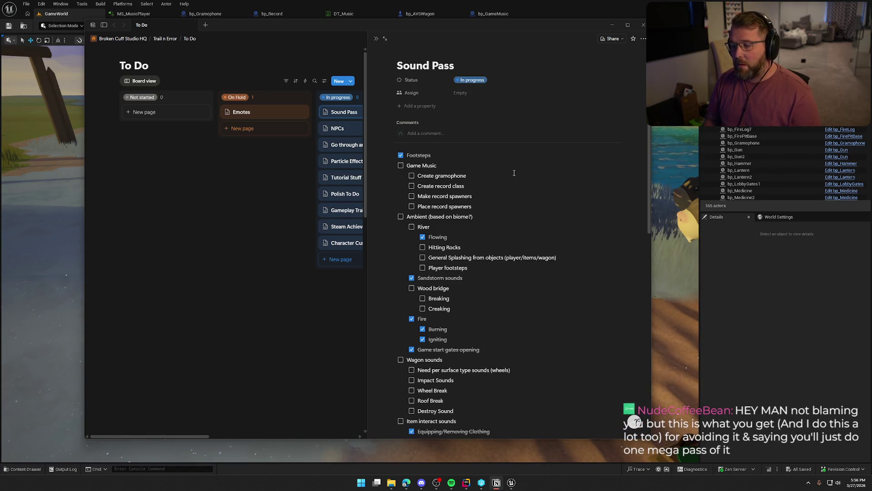
{"action": "key", "text": "Return"}
{"action": "type", "text": "Add more audio content"}
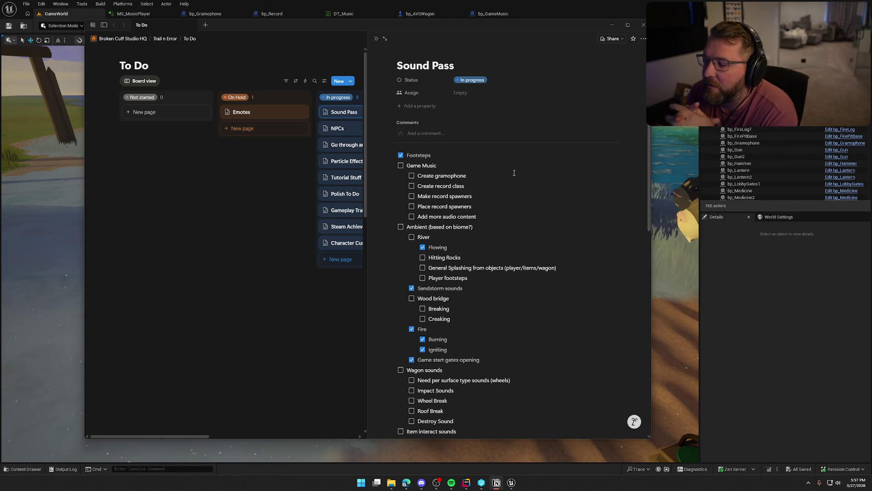
Tick Create gramophone and Create record class, then return to the Add more audio content task.
{"action": "left_click", "coordinate": [412, 175]}
{"action": "left_click", "coordinate": [411, 186]}
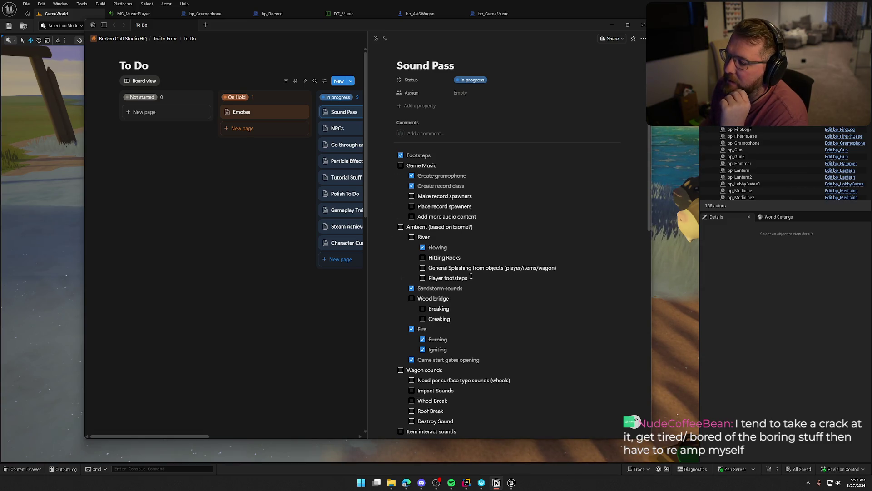
{"action": "left_click", "coordinate": [485, 215]}
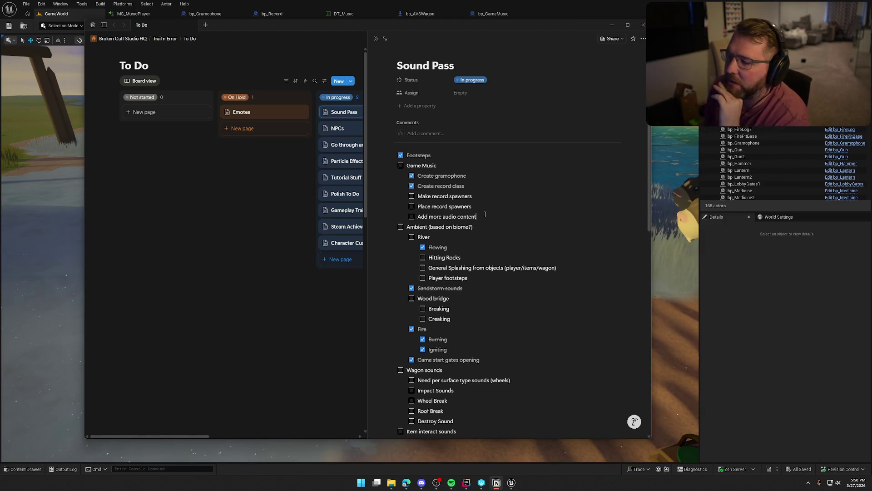
{"action": "scroll", "coordinate": [507, 347], "scroll_direction": "down", "scroll_amount": 3}
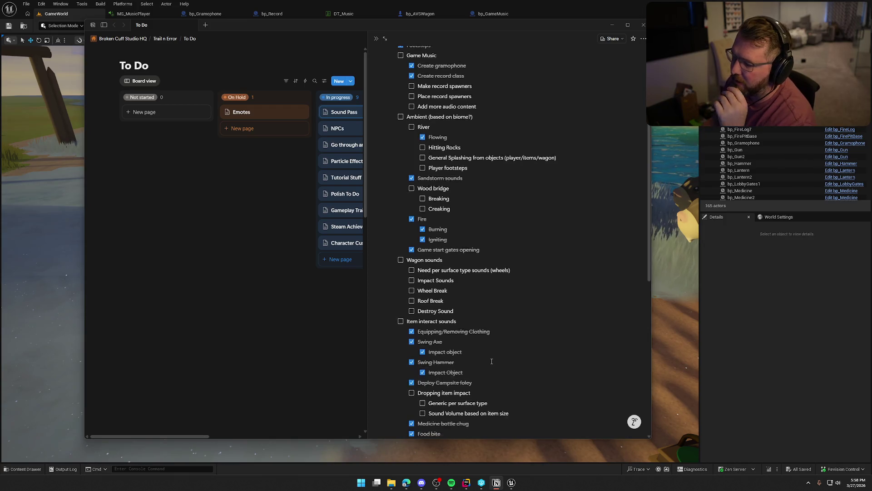
{"action": "scroll", "coordinate": [505, 368], "scroll_direction": "down", "scroll_amount": 3}
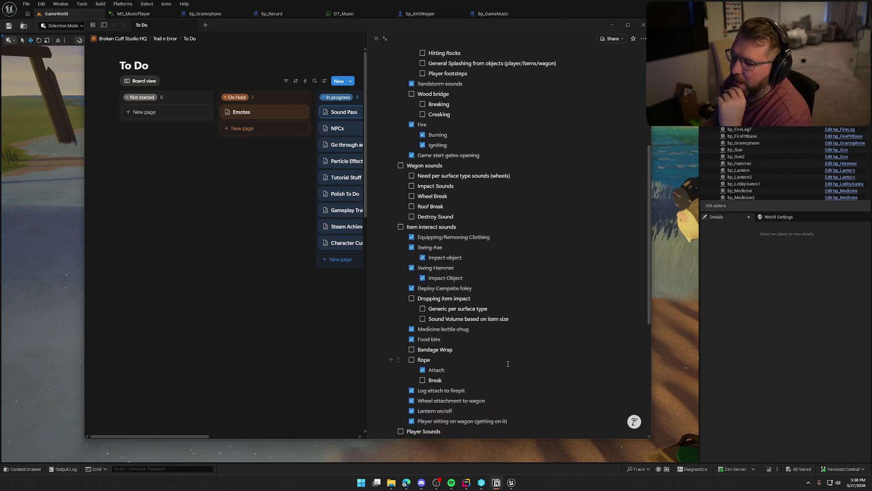
{"action": "scroll", "coordinate": [508, 363], "scroll_direction": "down", "scroll_amount": 2}
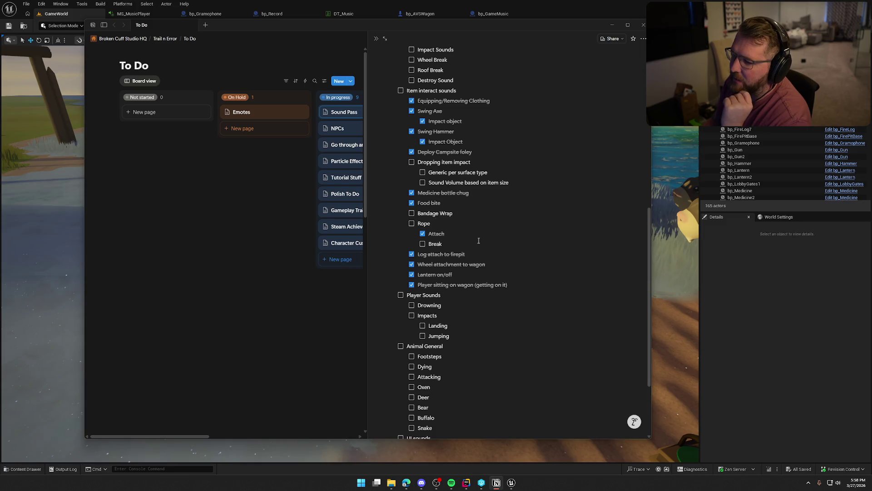
{"action": "scroll", "coordinate": [507, 361], "scroll_direction": "down", "scroll_amount": 2}
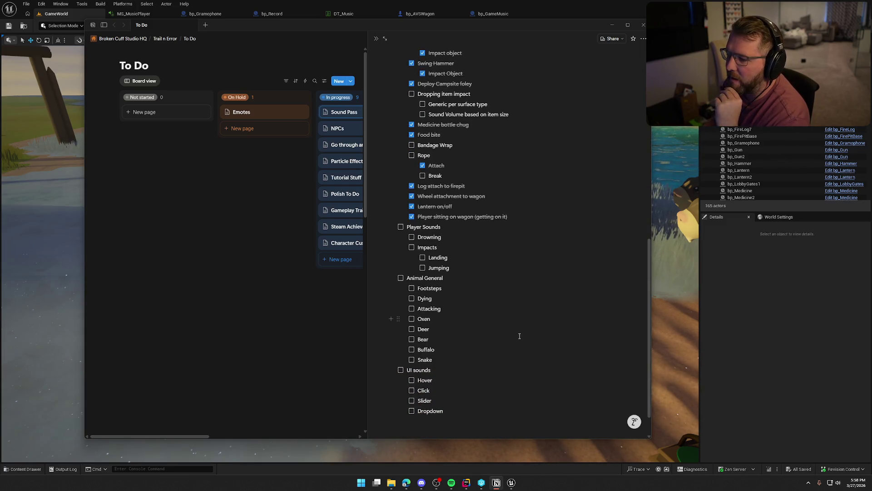
{"action": "scroll", "coordinate": [475, 299], "scroll_direction": "down", "scroll_amount": 1}
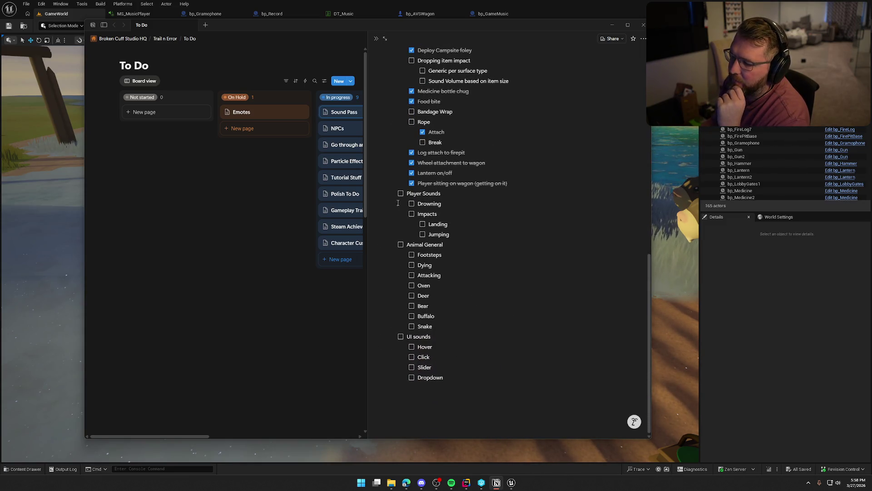
{"action": "scroll", "coordinate": [527, 386], "scroll_direction": "up", "scroll_amount": 10}
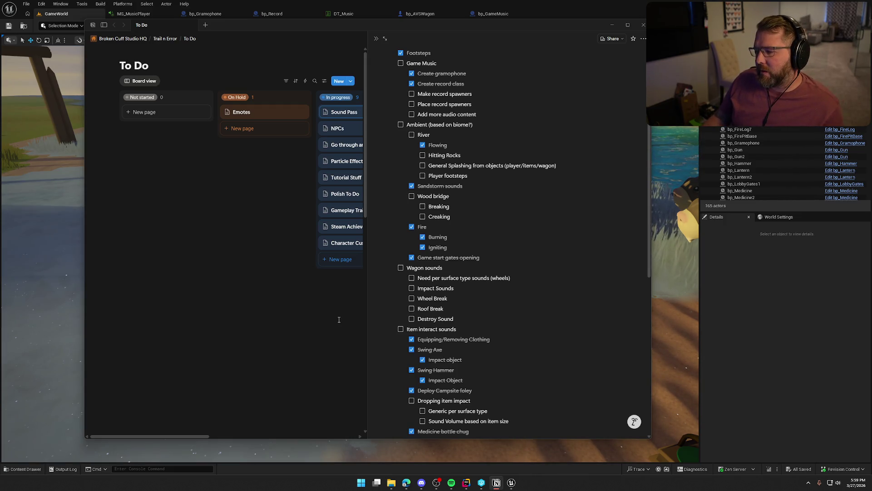
{"action": "scroll", "coordinate": [466, 318], "scroll_direction": "down", "scroll_amount": 8}
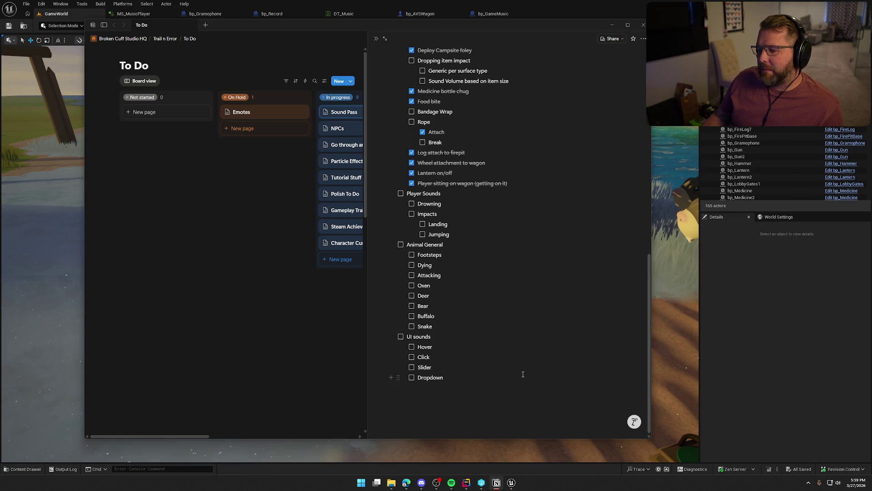
{"action": "scroll", "coordinate": [519, 372], "scroll_direction": "up", "scroll_amount": 1}
{"action": "scroll", "coordinate": [519, 373], "scroll_direction": "up", "scroll_amount": 10}
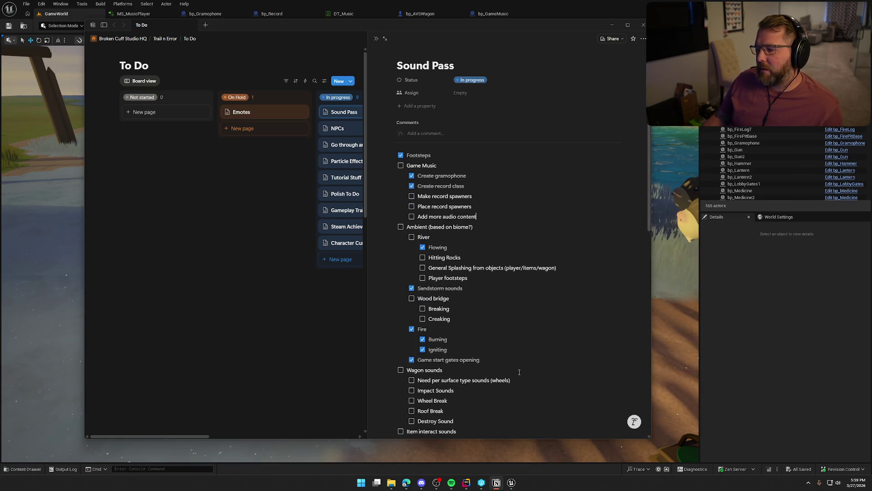